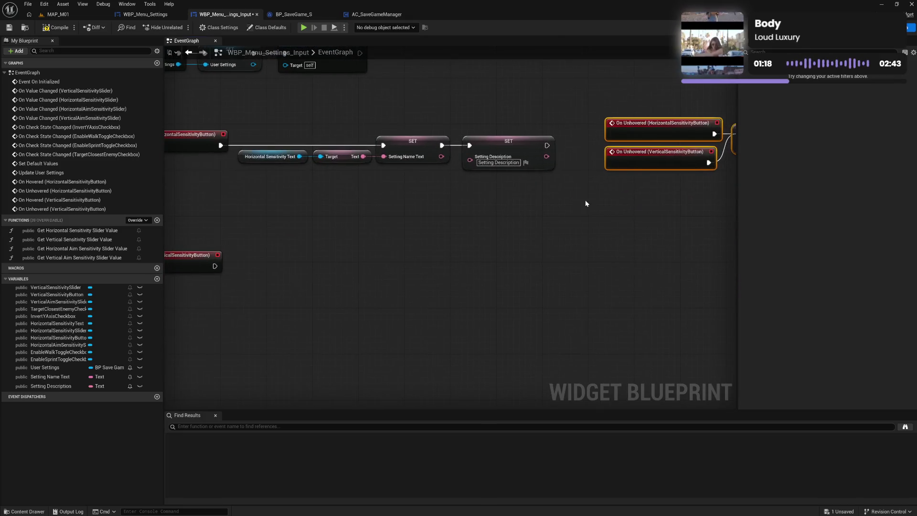
Move the On Hovered (VerticalSensitivityButton) event up beneath the horizontal sensitivity hover logic.
{"action": "left_click_drag", "start_coordinate": [348, 256], "coordinate": [477, 239]}
{"action": "left_click_drag", "start_coordinate": [317, 242], "coordinate": [316, 180]}
{"action": "left_click", "coordinate": [415, 203]}
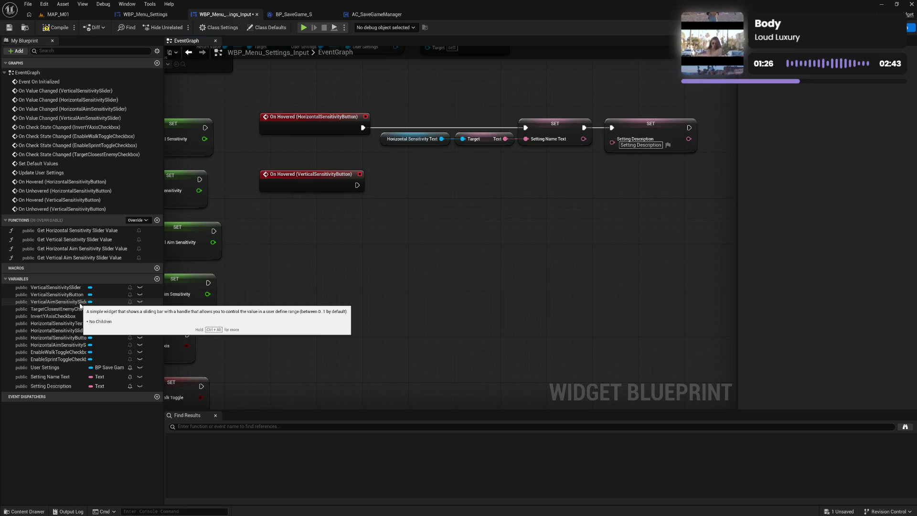
Create the Sliders and Buttons categories and file VerticalAimSensitivitySlider under Sliders.
{"action": "left_click", "coordinate": [55, 287]}
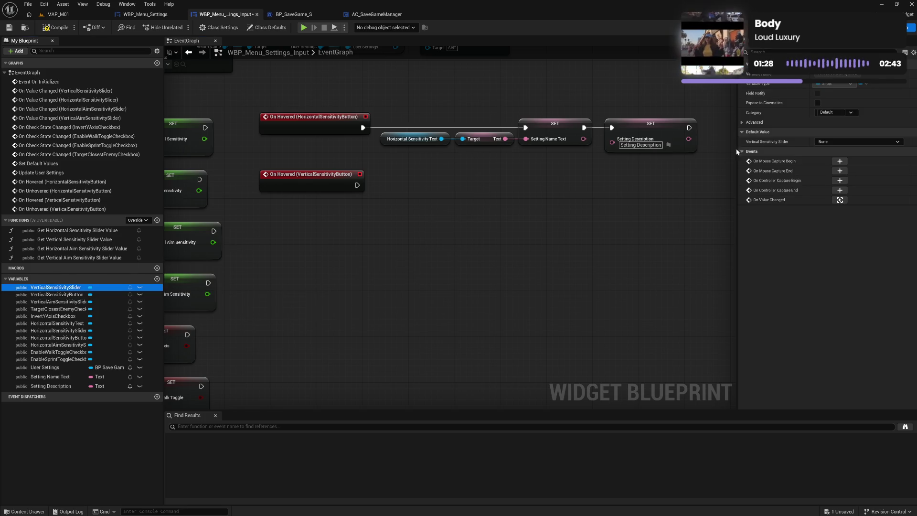
{"action": "left_click", "coordinate": [829, 112]}
{"action": "type", "text": "S"}
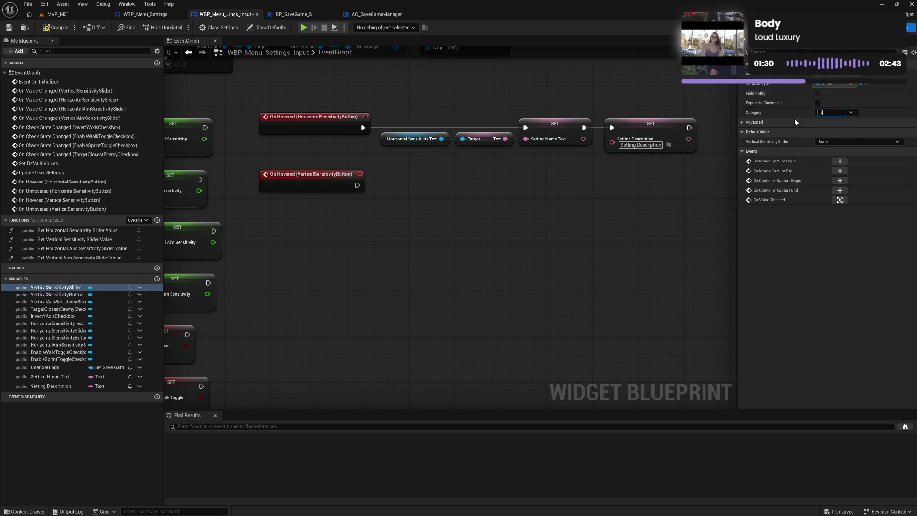
{"action": "type", "text": "liders"}
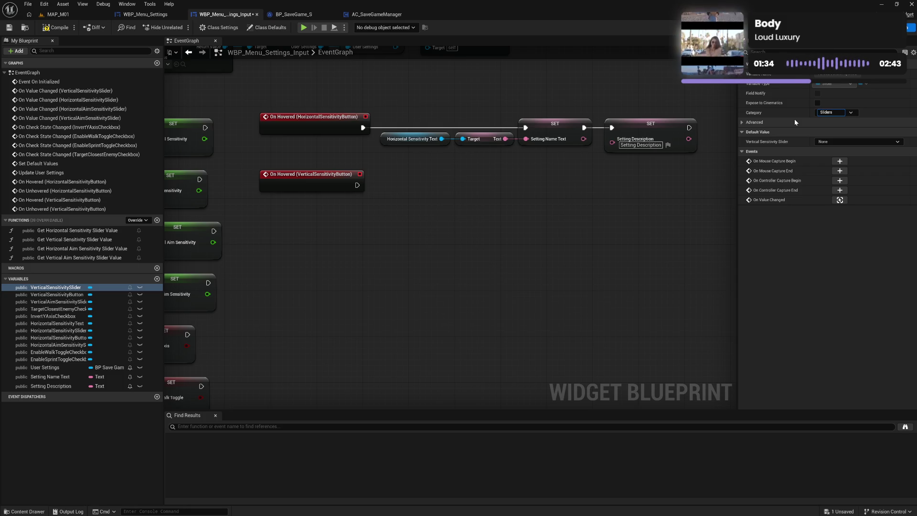
{"action": "key", "text": "Return"}
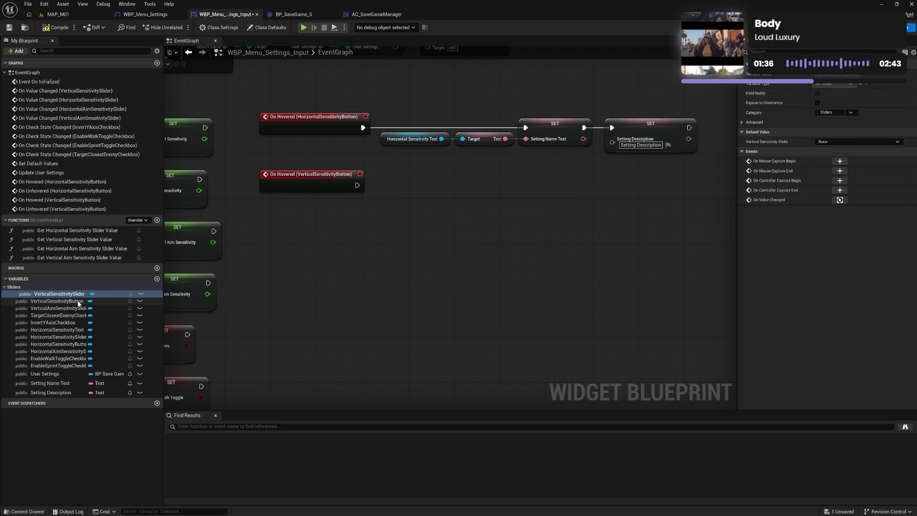
{"action": "left_click", "coordinate": [57, 301]}
{"action": "left_click", "coordinate": [826, 112]}
{"action": "type", "text": "B"}
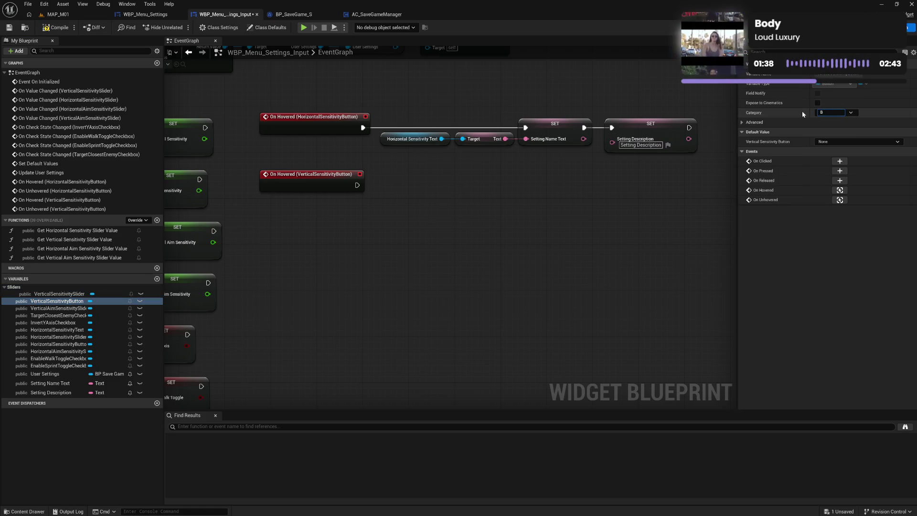
{"action": "type", "text": "uttons"}
{"action": "key", "text": "Return"}
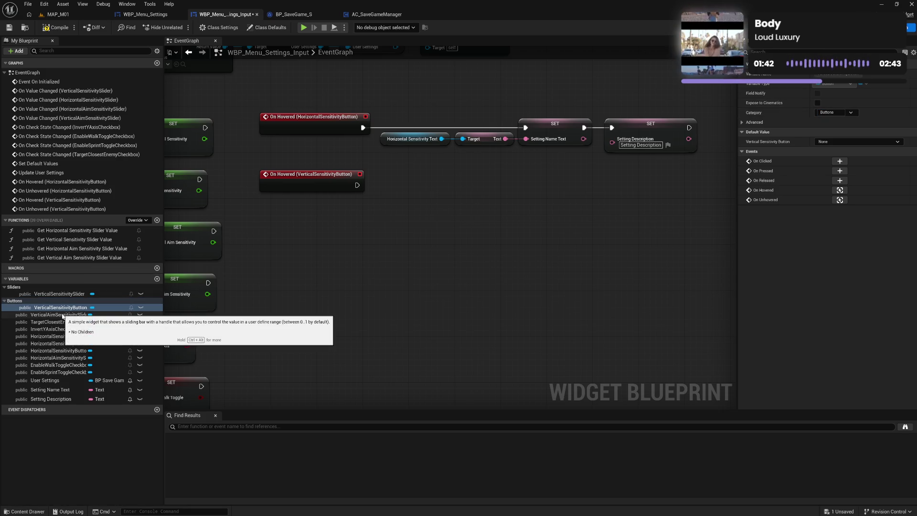
{"action": "left_click_drag", "start_coordinate": [62, 315], "coordinate": [48, 299]}
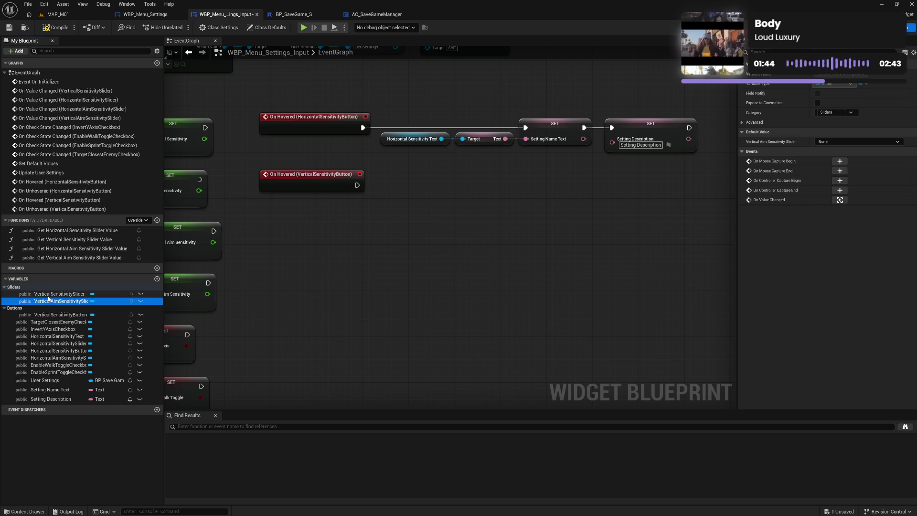
Put Target Closest Enemy and InvertYAxis checkboxes under Checkboxes, and HorizontalSensitivityText under Text.
{"action": "left_click", "coordinate": [67, 322]}
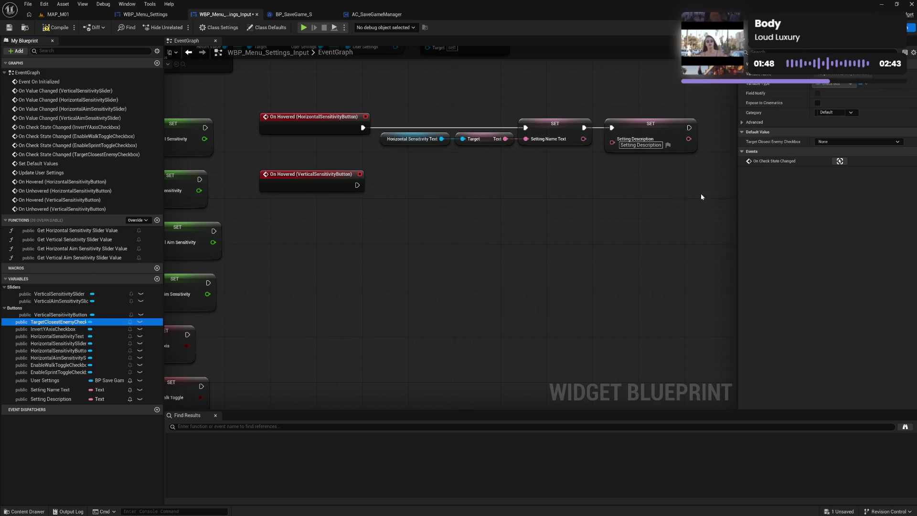
{"action": "left_click", "coordinate": [826, 112]}
{"action": "type", "text": "C"}
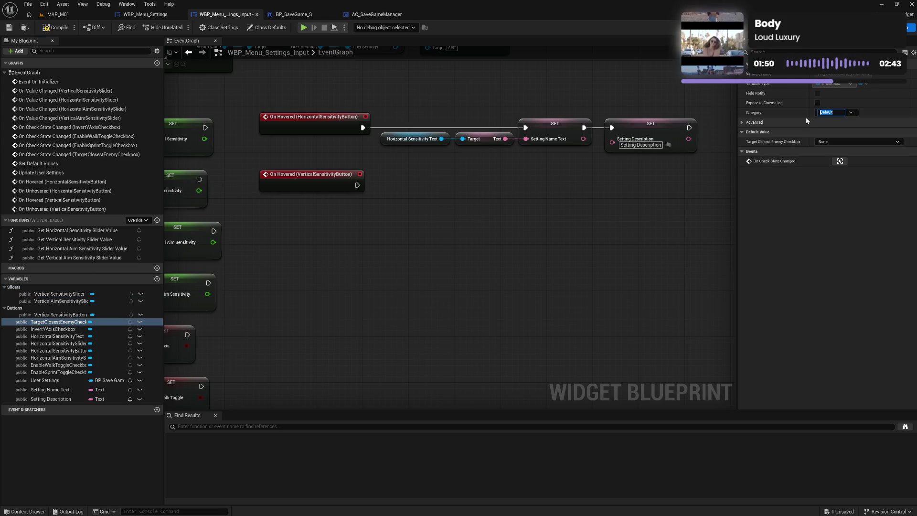
{"action": "type", "text": "heckboxes"}
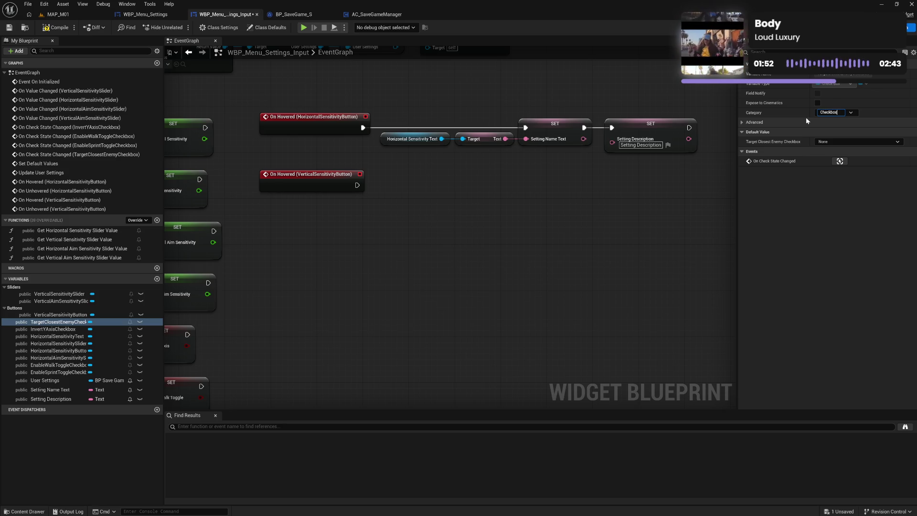
{"action": "key", "text": "Return"}
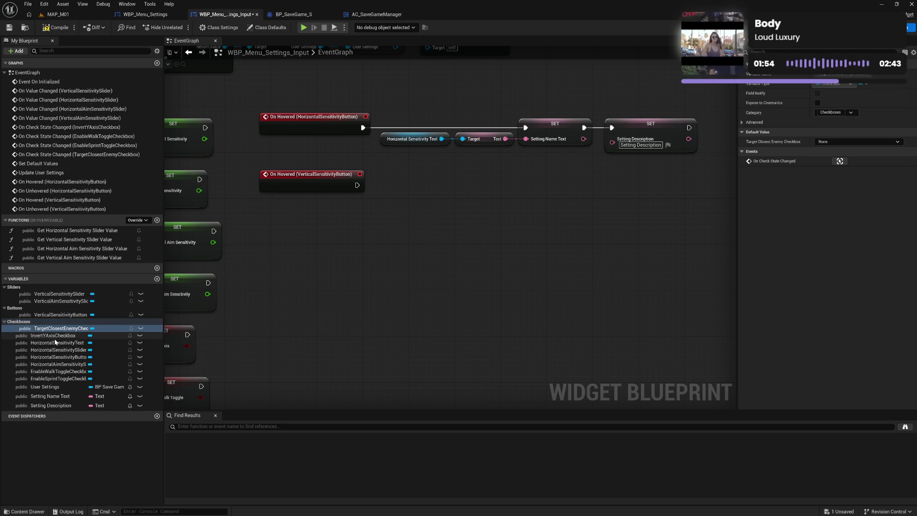
{"action": "left_click_drag", "start_coordinate": [52, 336], "coordinate": [54, 329]}
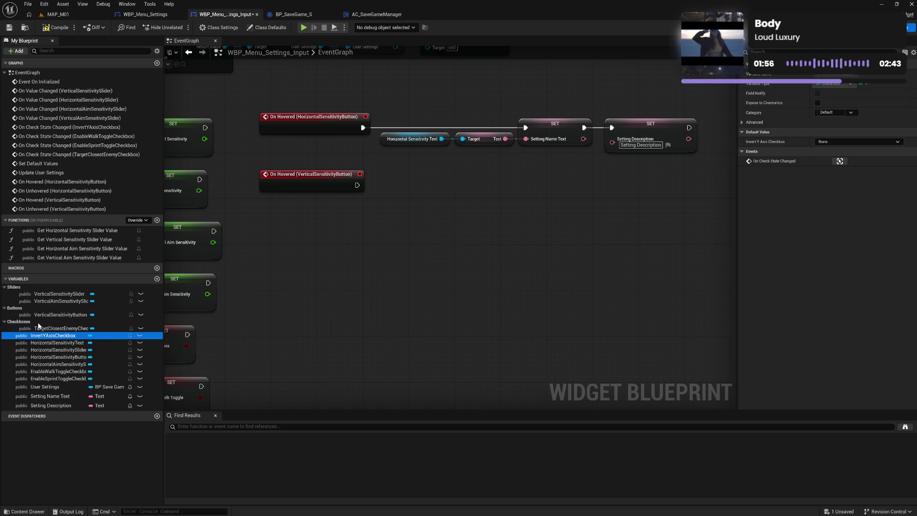
{"action": "left_click", "coordinate": [56, 343]}
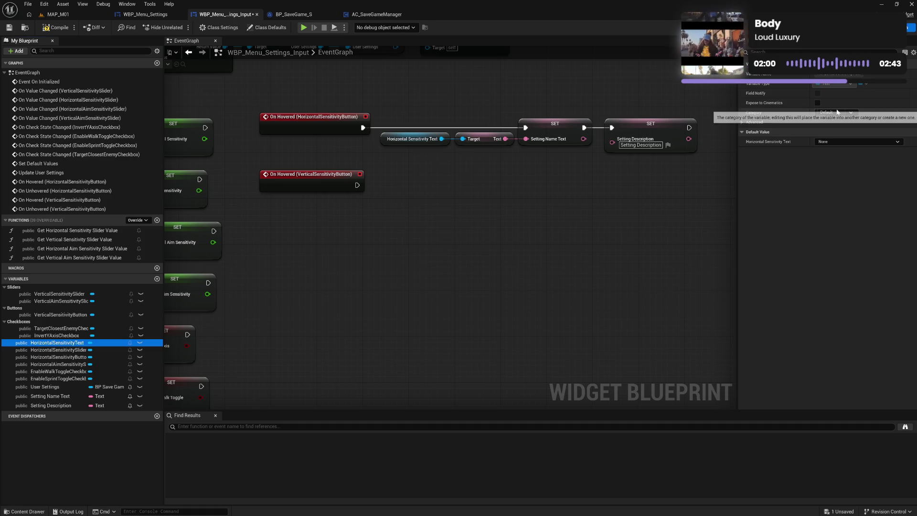
{"action": "type", "text": "Text"}
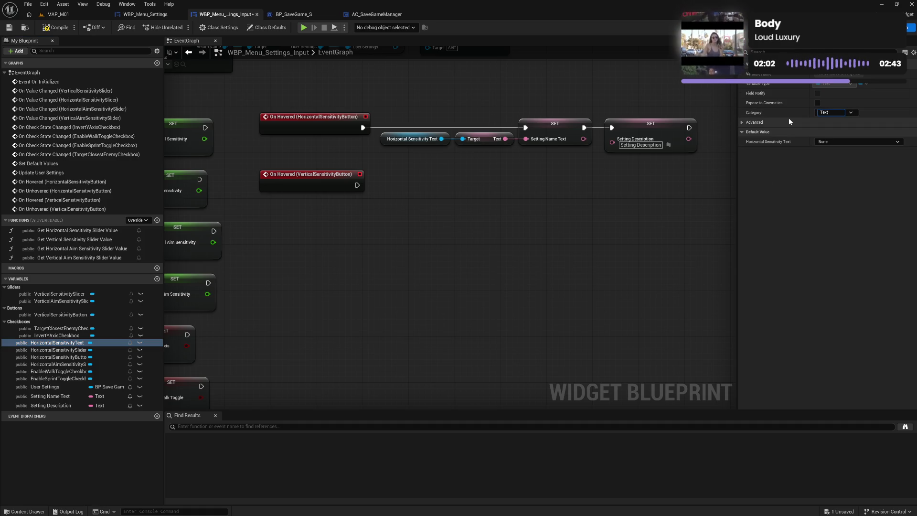
{"action": "key", "text": "Return"}
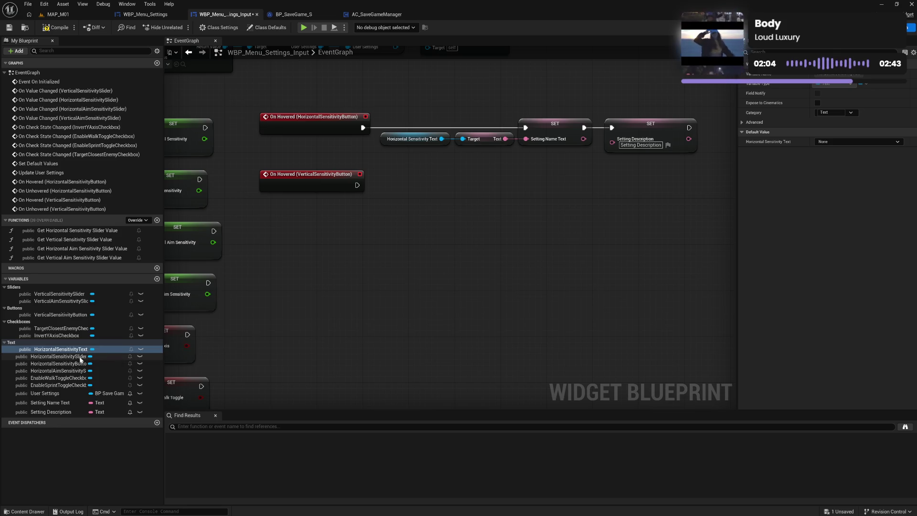
File the horizontal sliders, HorizontalSensitivityButton, and walk and sprint toggle checkboxes into their categories.
{"action": "left_click_drag", "start_coordinate": [65, 357], "coordinate": [58, 300]}
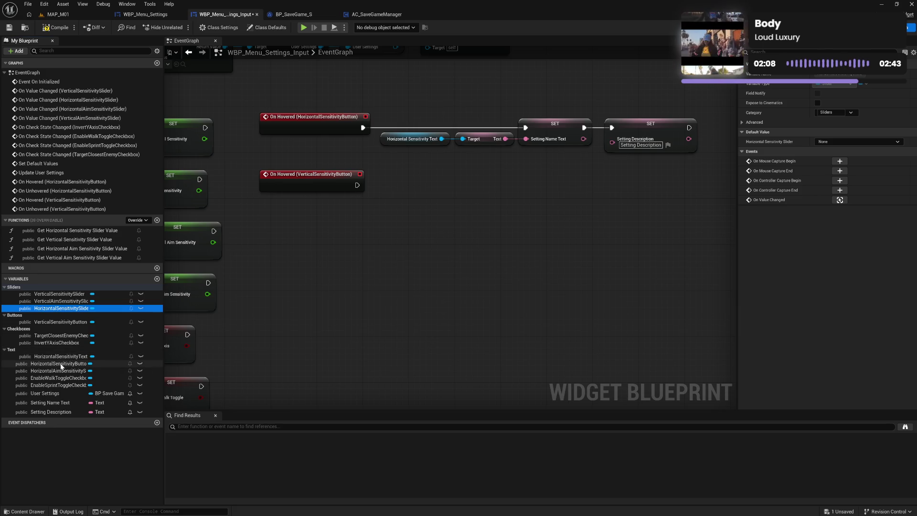
{"action": "left_click_drag", "start_coordinate": [58, 364], "coordinate": [24, 321]}
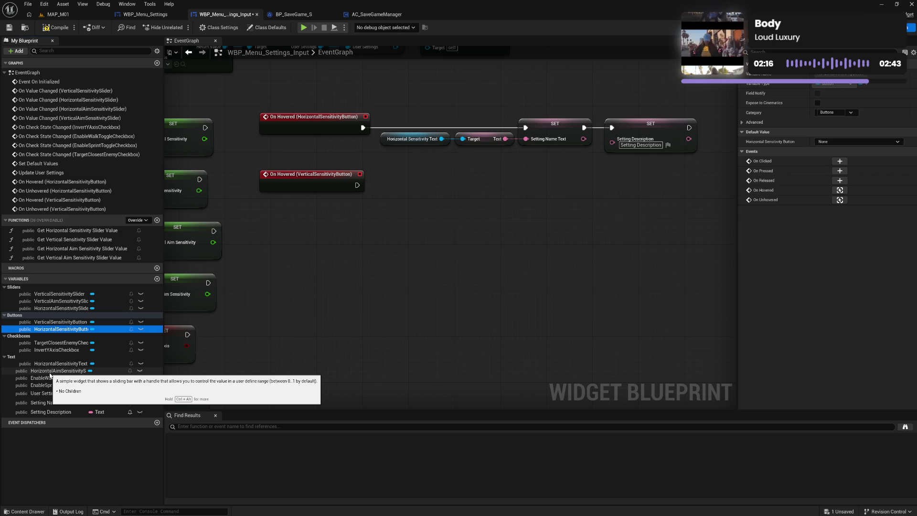
{"action": "left_click_drag", "start_coordinate": [50, 374], "coordinate": [20, 288]}
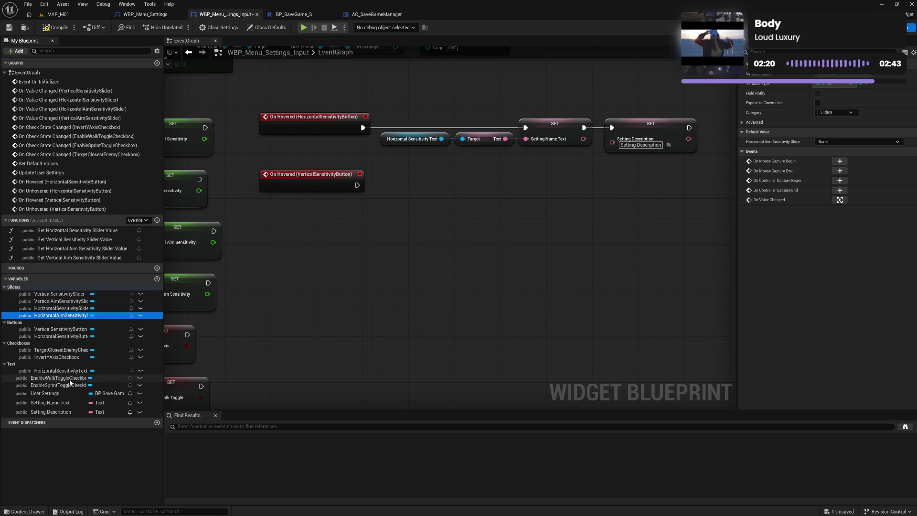
{"action": "left_click_drag", "start_coordinate": [69, 381], "coordinate": [21, 344]}
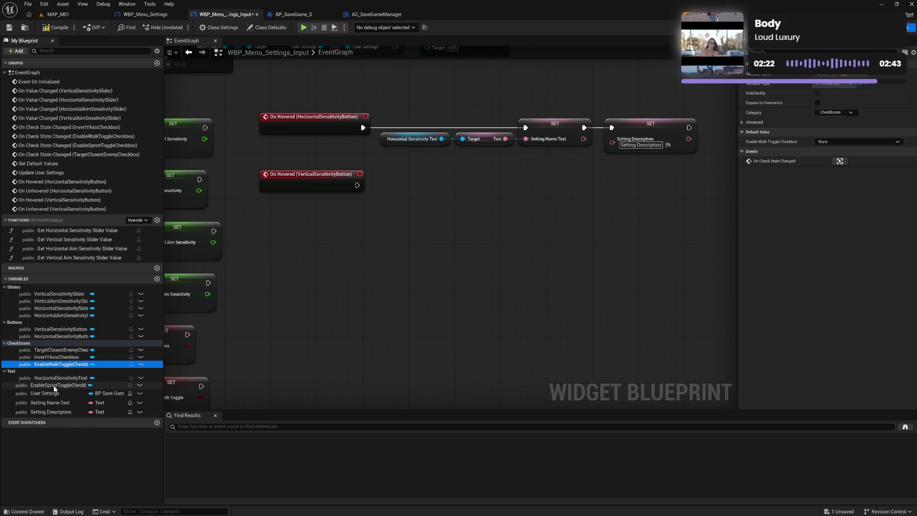
{"action": "left_click_drag", "start_coordinate": [55, 388], "coordinate": [23, 344]}
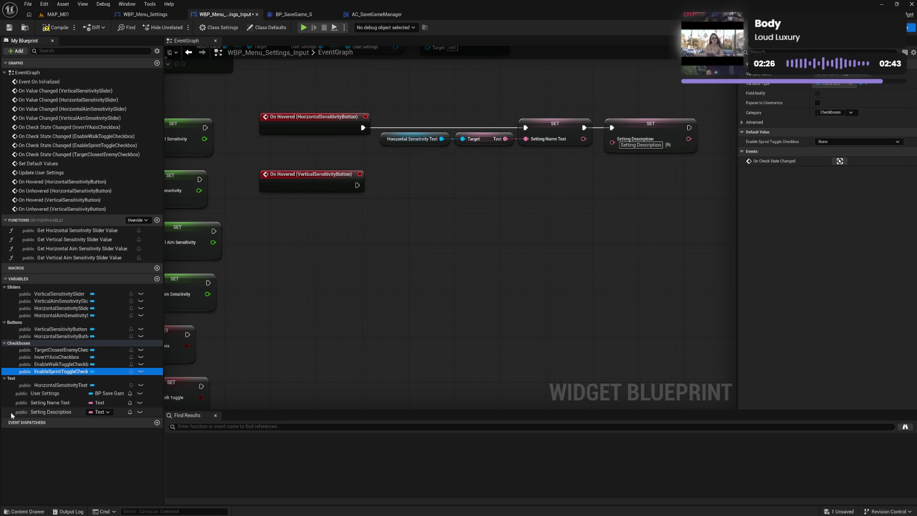
{"action": "left_click", "coordinate": [68, 294]}
{"action": "left_click", "coordinate": [887, 27]}
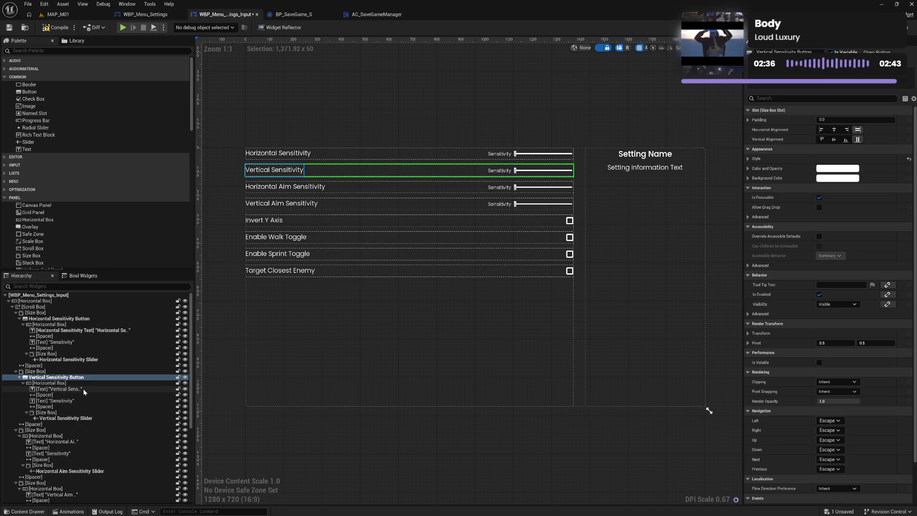
Rename the vertical sensitivity label in the Hierarchy to 'Vertical Sensitivity Text'.
{"action": "left_click", "coordinate": [83, 389]}
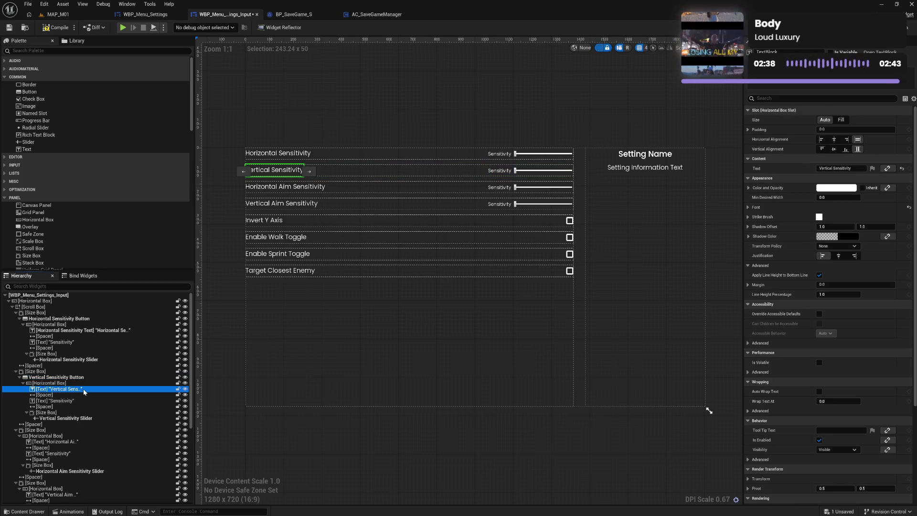
{"action": "double_click", "coordinate": [109, 390]}
{"action": "type", "text": "Ver"}
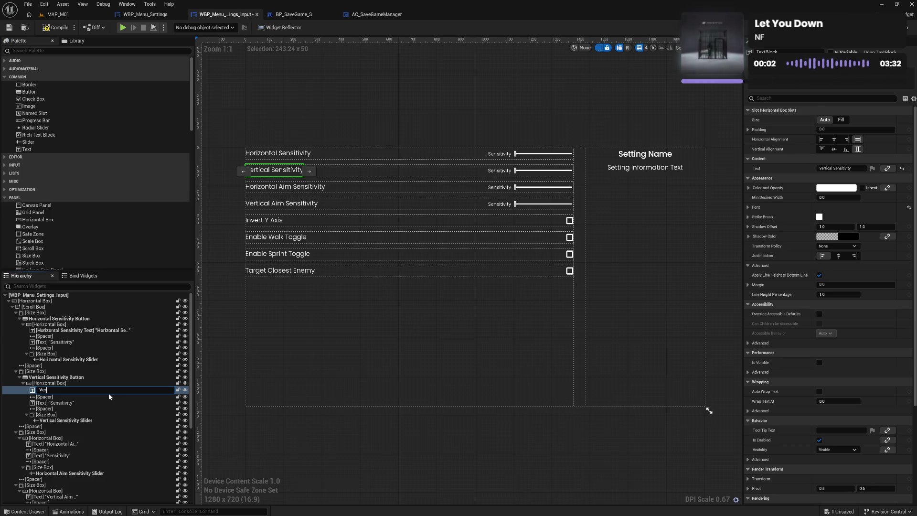
{"action": "type", "text": "tical Sensit"}
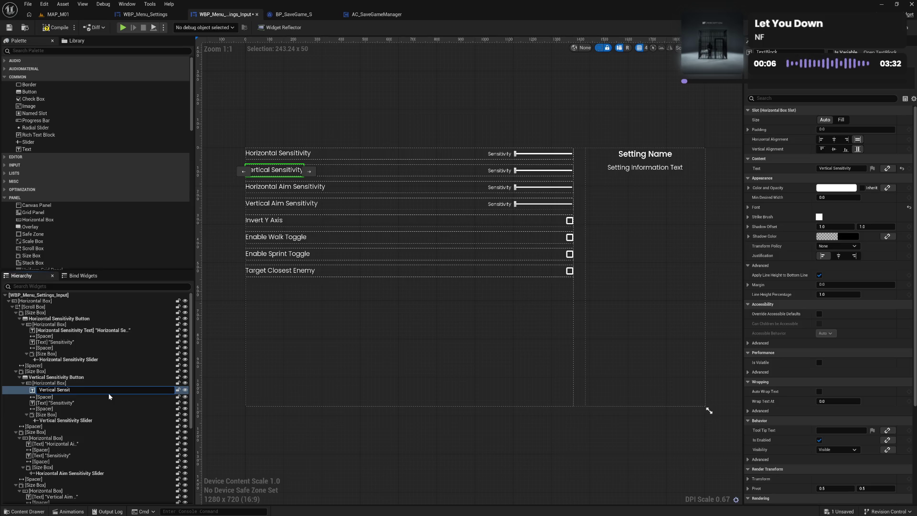
{"action": "type", "text": "ivity Text"}
{"action": "key", "text": "Return"}
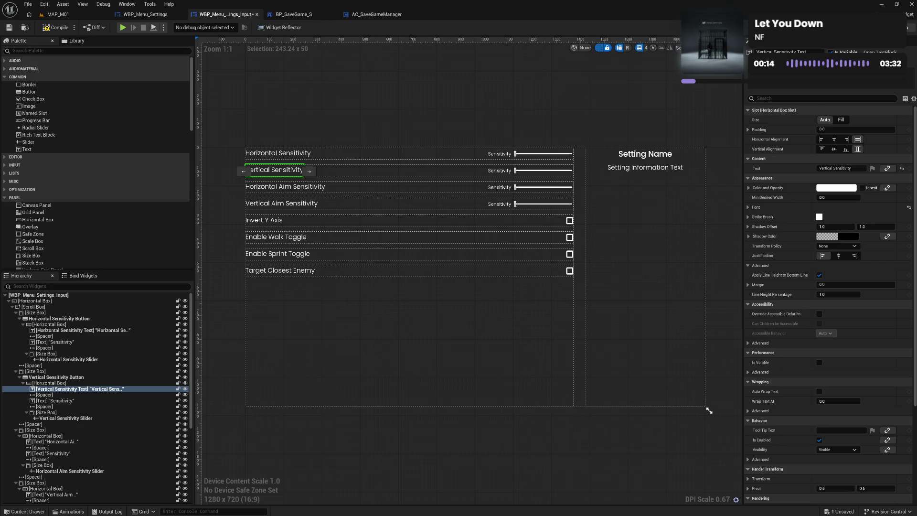
{"action": "key", "text": "shift+F4"}
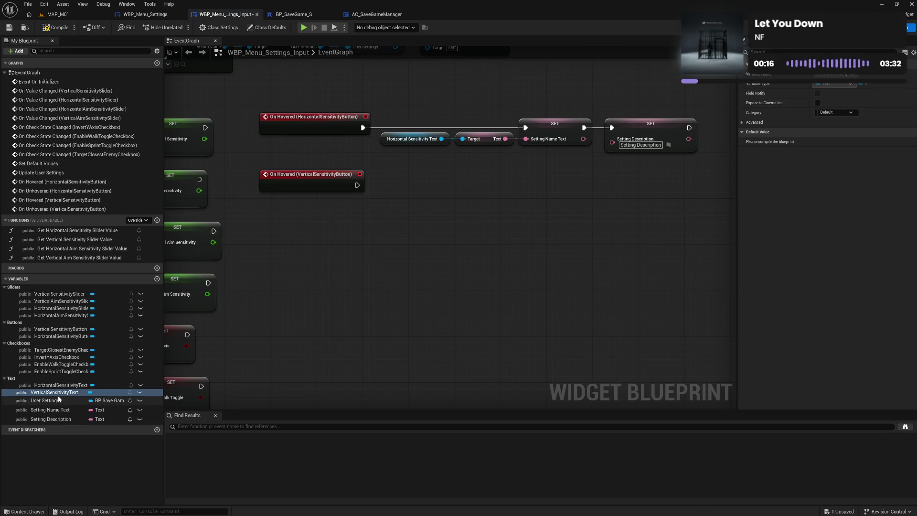
Duplicate the Target getter and the setting name and description SET nodes.
{"action": "left_click_drag", "start_coordinate": [50, 394], "coordinate": [37, 380]}
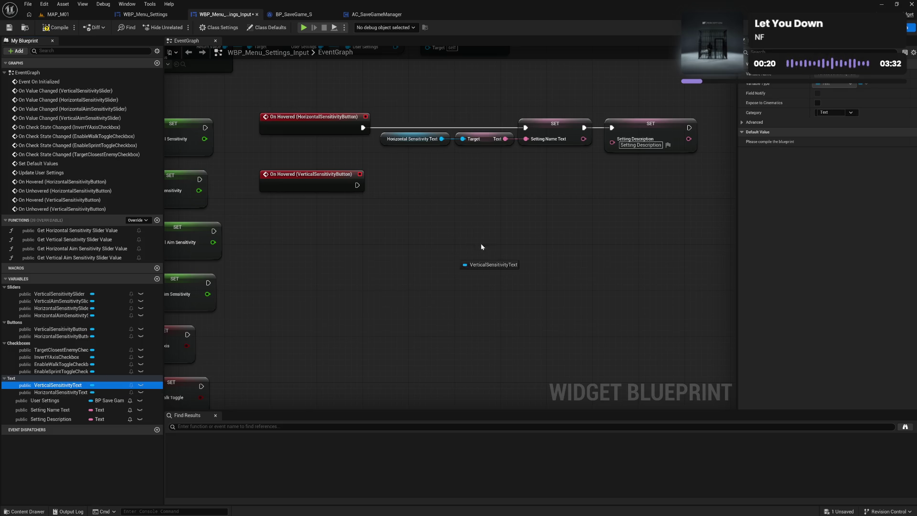
{"action": "mouse_move", "coordinate": [482, 247]}
{"action": "left_mouse_down"}
{"action": "mouse_move", "coordinate": [477, 199]}
{"action": "mouse_move", "coordinate": [383, 145]}
{"action": "mouse_move", "coordinate": [393, 194]}
{"action": "left_mouse_up"}
{"action": "left_click_drag", "start_coordinate": [503, 126], "coordinate": [642, 159]}
{"action": "key", "text": "ctrl+c"}
{"action": "key", "text": "ctrl+v"}
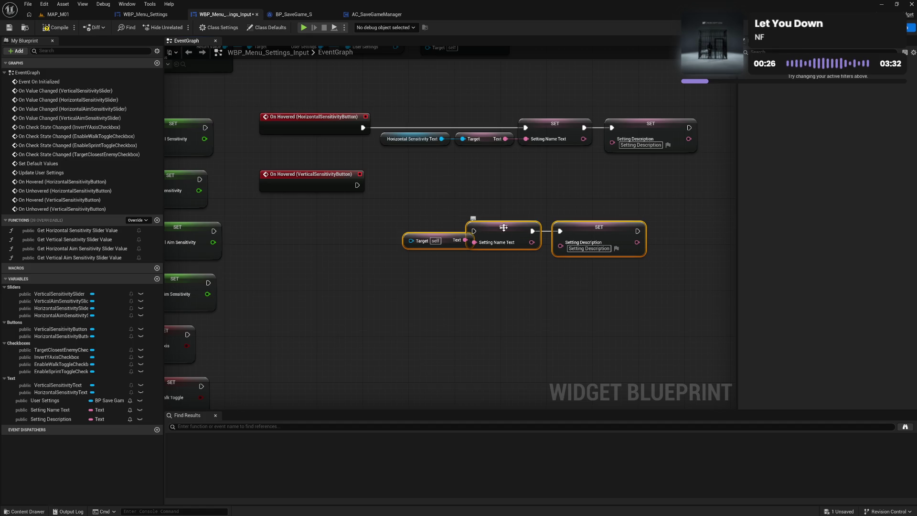
{"action": "left_click_drag", "start_coordinate": [503, 227], "coordinate": [532, 210]}
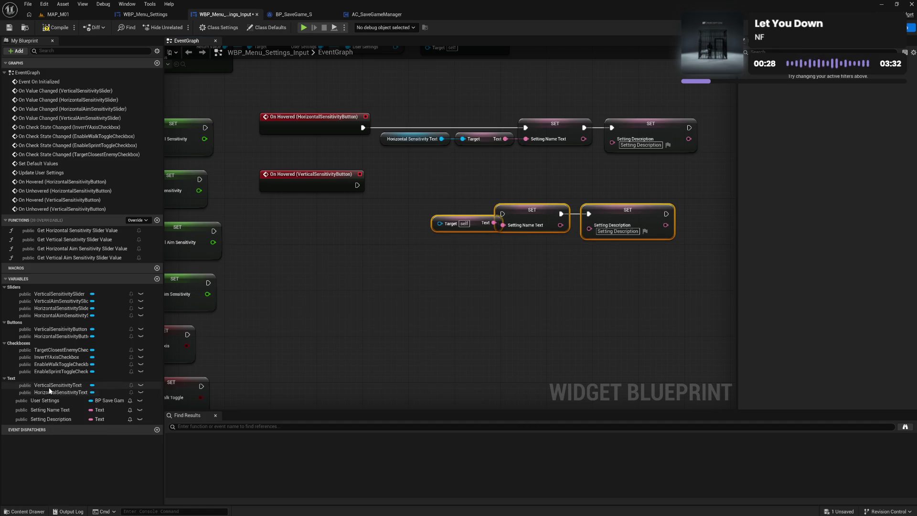
Plug Vertical Sensitivity Text into the copied setters, wire the vertical On Hovered event, and save.
{"action": "mouse_move", "coordinate": [49, 385]}
{"action": "left_mouse_down"}
{"action": "mouse_move", "coordinate": [286, 279]}
{"action": "mouse_move", "coordinate": [436, 227]}
{"action": "left_mouse_up"}
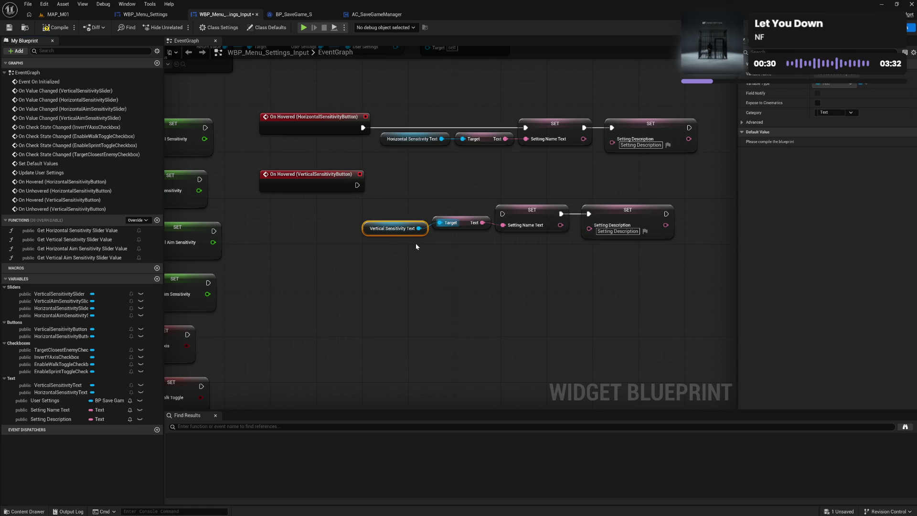
{"action": "left_click_drag", "start_coordinate": [390, 197], "coordinate": [625, 253]}
{"action": "mouse_move", "coordinate": [628, 220]}
{"action": "left_mouse_down"}
{"action": "mouse_move", "coordinate": [632, 191]}
{"action": "mouse_move", "coordinate": [651, 179]}
{"action": "left_mouse_up"}
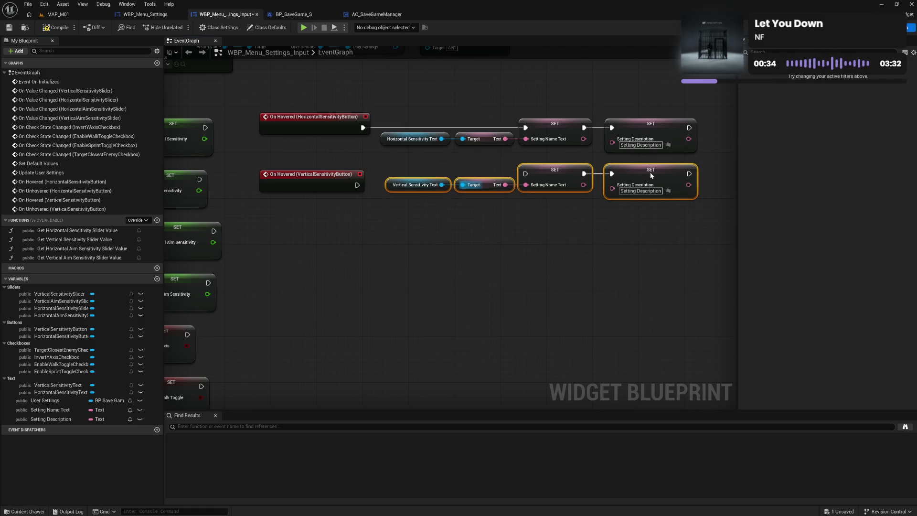
{"action": "left_click_drag", "start_coordinate": [357, 185], "coordinate": [526, 173]}
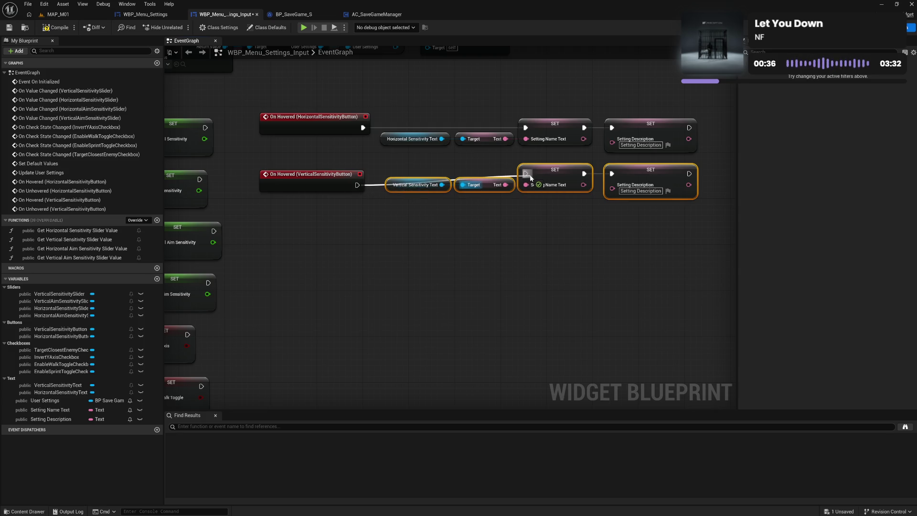
{"action": "left_click_drag", "start_coordinate": [301, 186], "coordinate": [303, 175]}
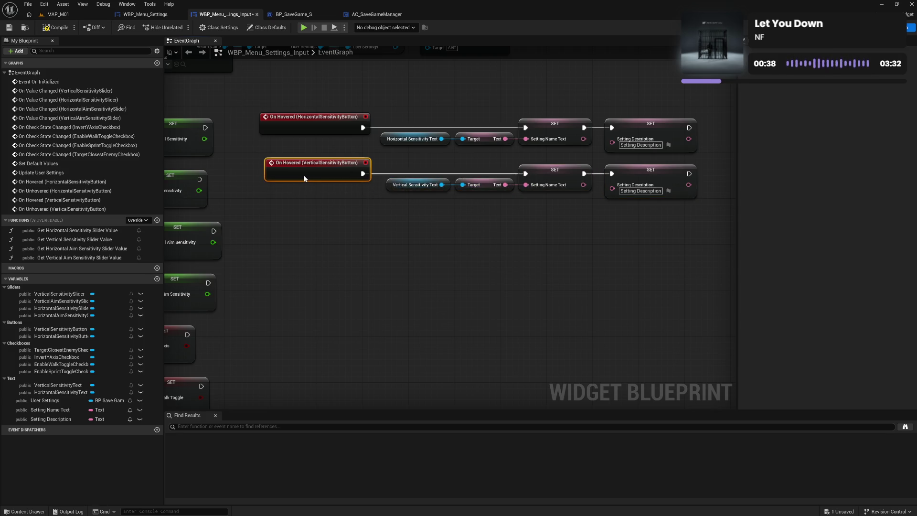
{"action": "left_click", "coordinate": [331, 218]}
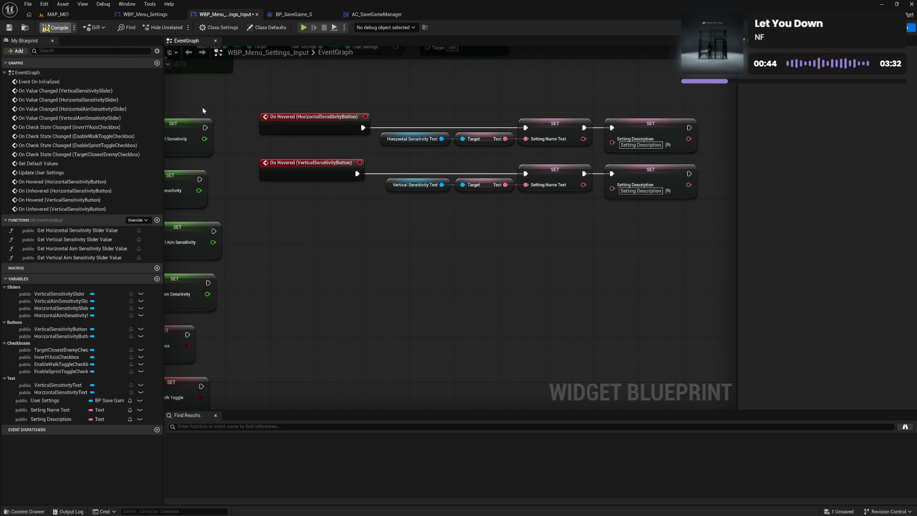
{"action": "key", "text": "ctrl+s"}
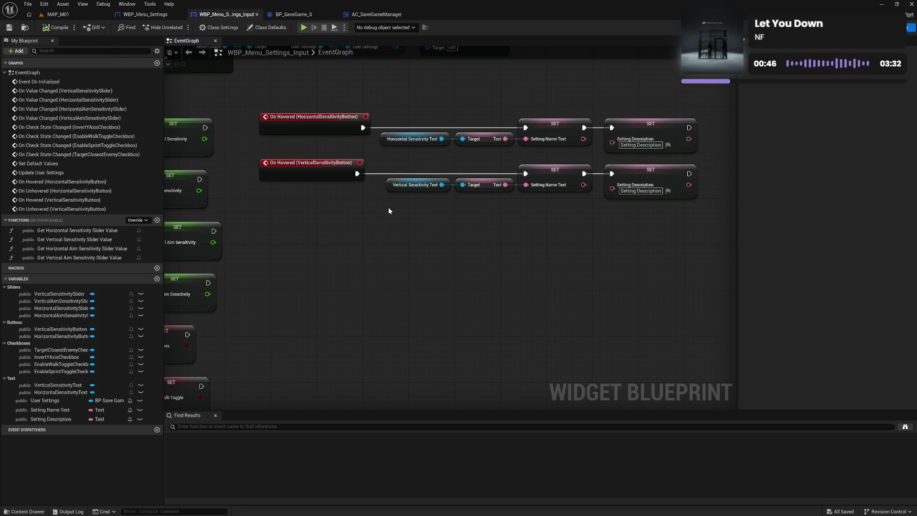
{"action": "left_click_drag", "start_coordinate": [388, 210], "coordinate": [386, 235]}
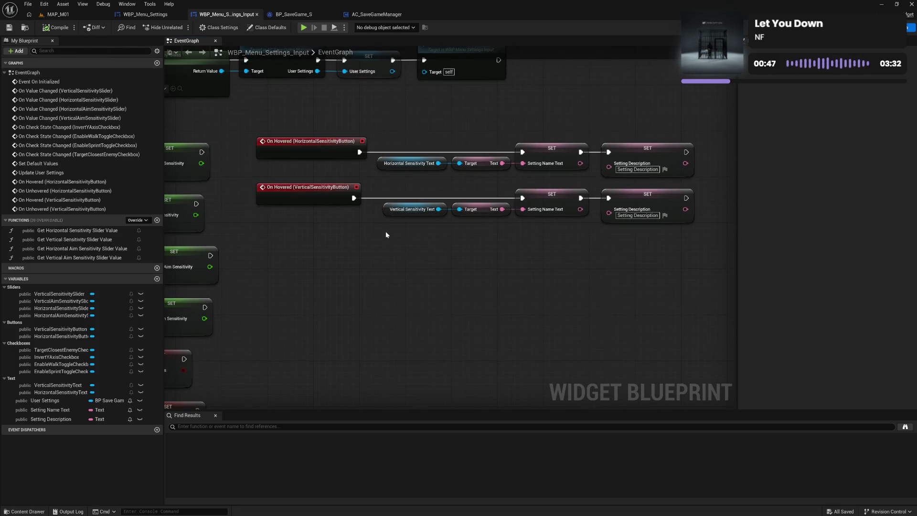
{"action": "left_click", "coordinate": [303, 28]}
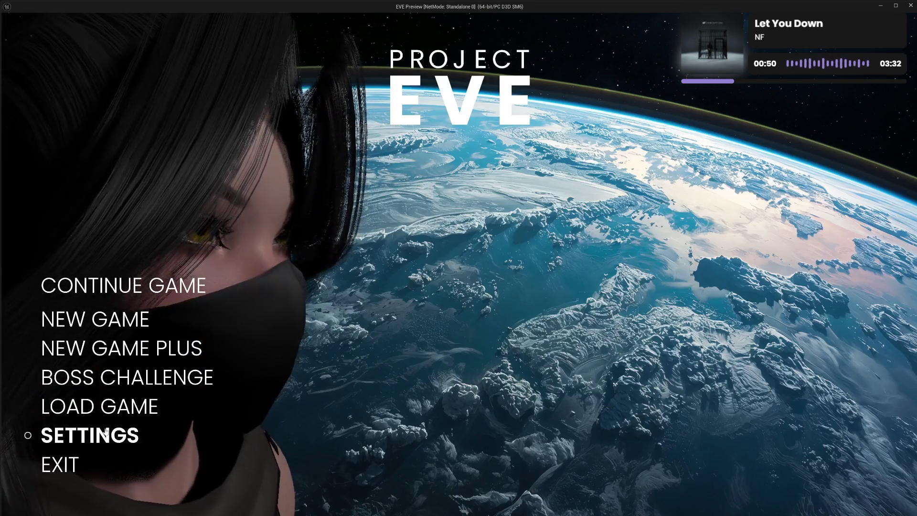
{"action": "left_click", "coordinate": [111, 408]}
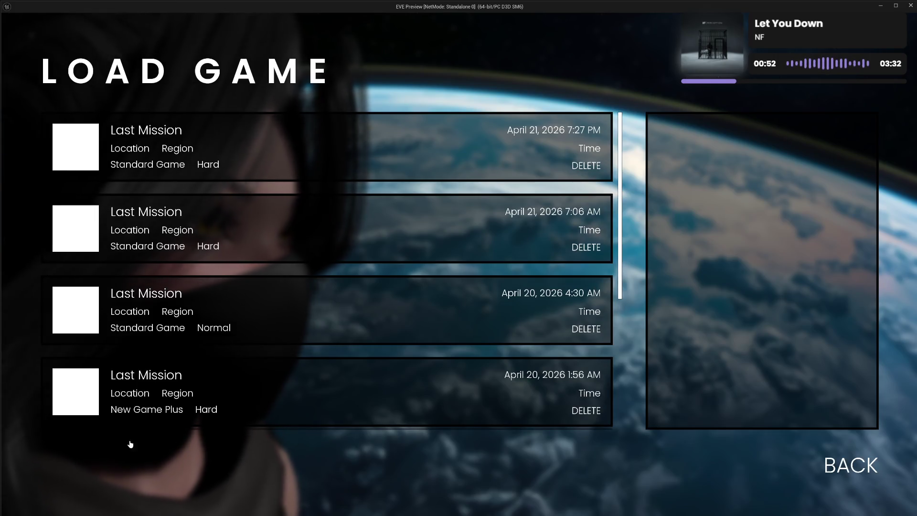
{"action": "key", "text": "Escape"}
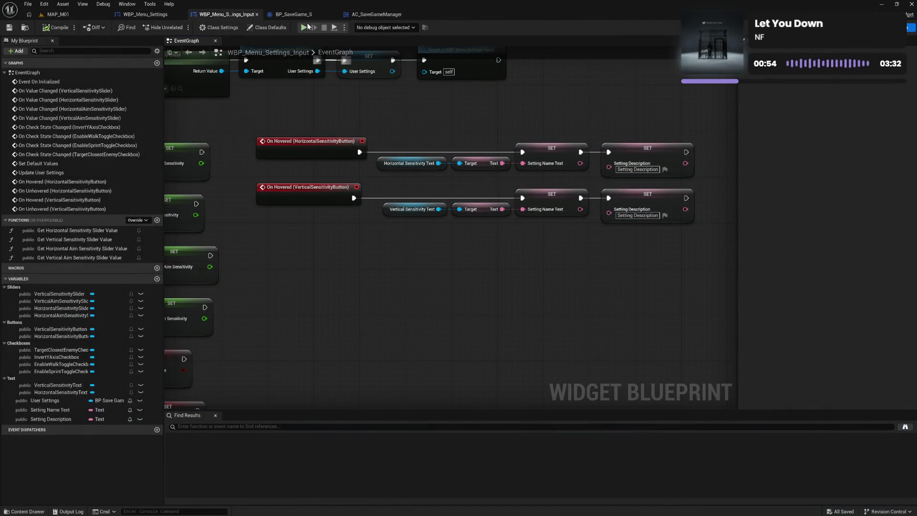
{"action": "left_click", "coordinate": [302, 28]}
{"action": "left_click", "coordinate": [99, 443]}
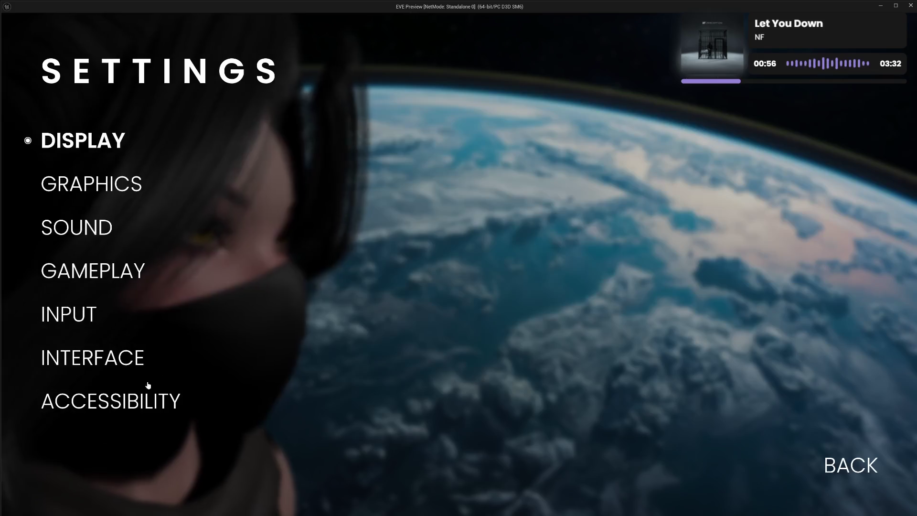
{"action": "left_click", "coordinate": [81, 315]}
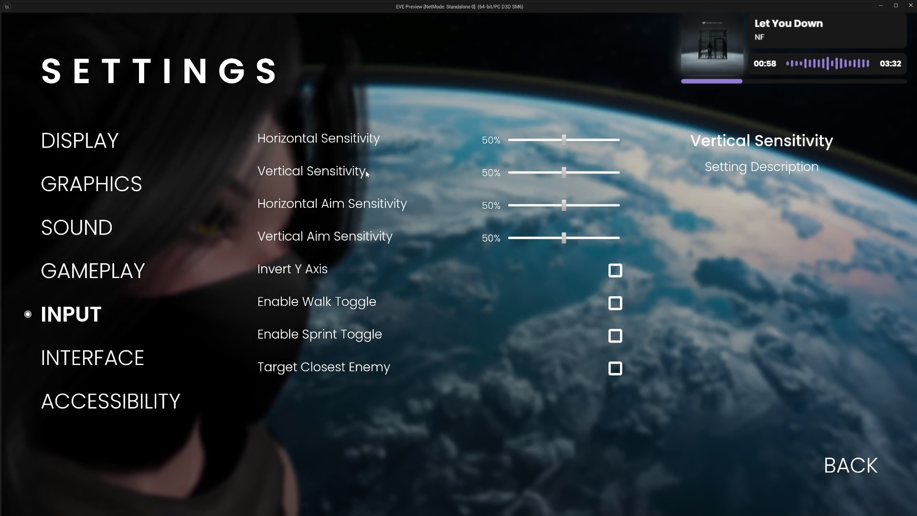
{"action": "mouse_move", "coordinate": [396, 148]}
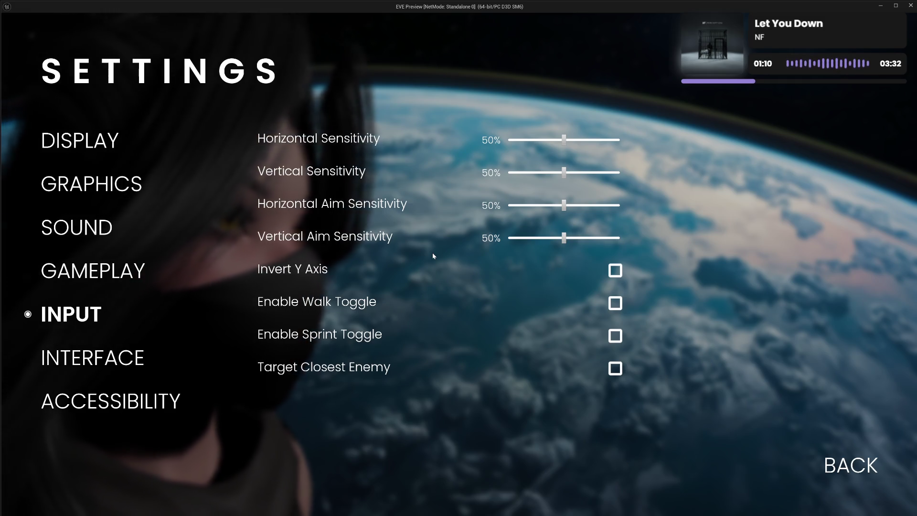
{"action": "left_click", "coordinate": [857, 465]}
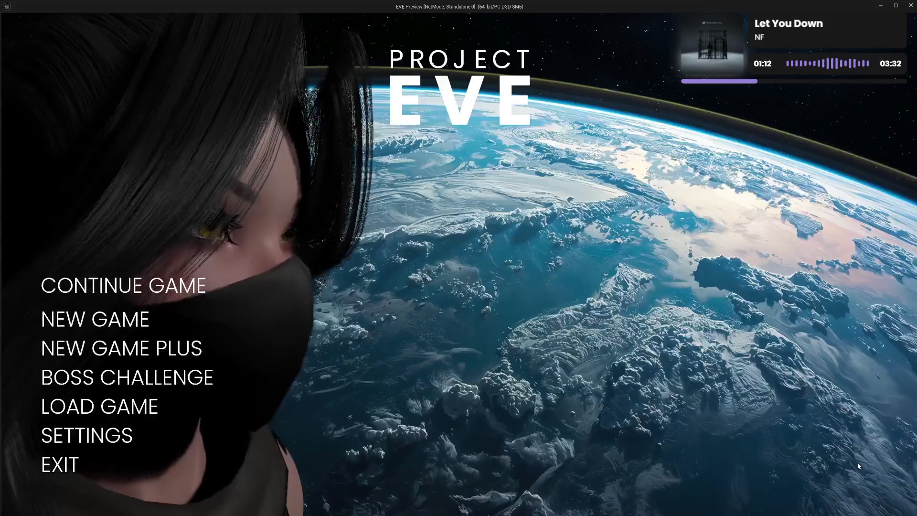
{"action": "left_click", "coordinate": [76, 470]}
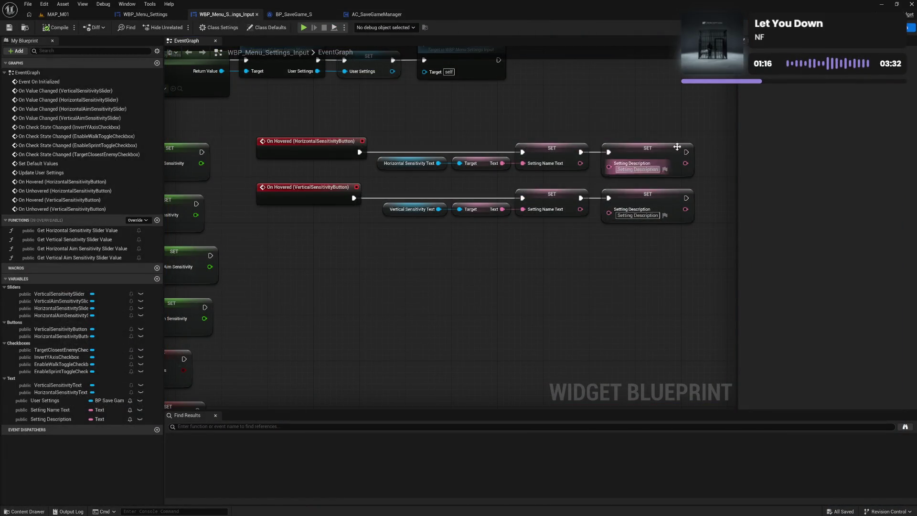
Wrap the Horizontal Aim Sensitivity row in a button named Horizontal Aim Sensitivity Button, with default style.
{"action": "double_click", "coordinate": [410, 209]}
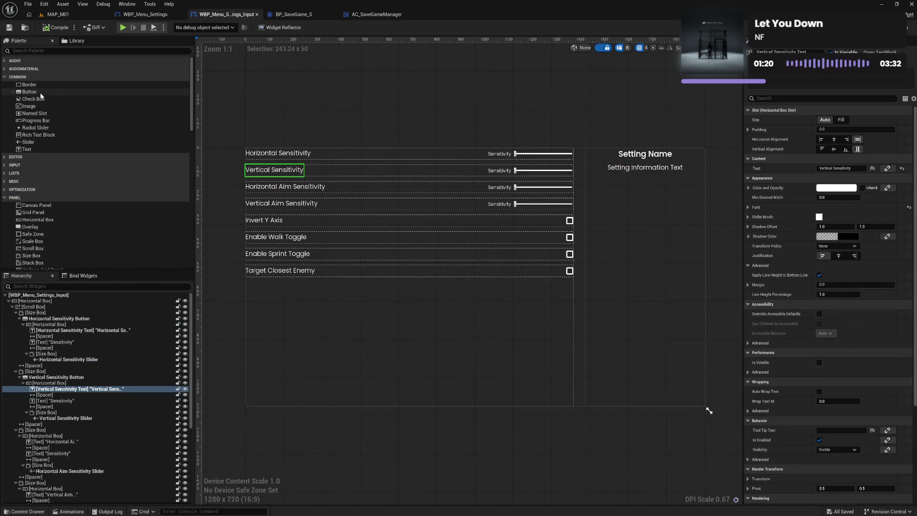
{"action": "mouse_move", "coordinate": [40, 93]}
{"action": "left_mouse_down"}
{"action": "mouse_move", "coordinate": [44, 441]}
{"action": "mouse_move", "coordinate": [42, 433]}
{"action": "left_mouse_up"}
{"action": "left_click", "coordinate": [41, 429]}
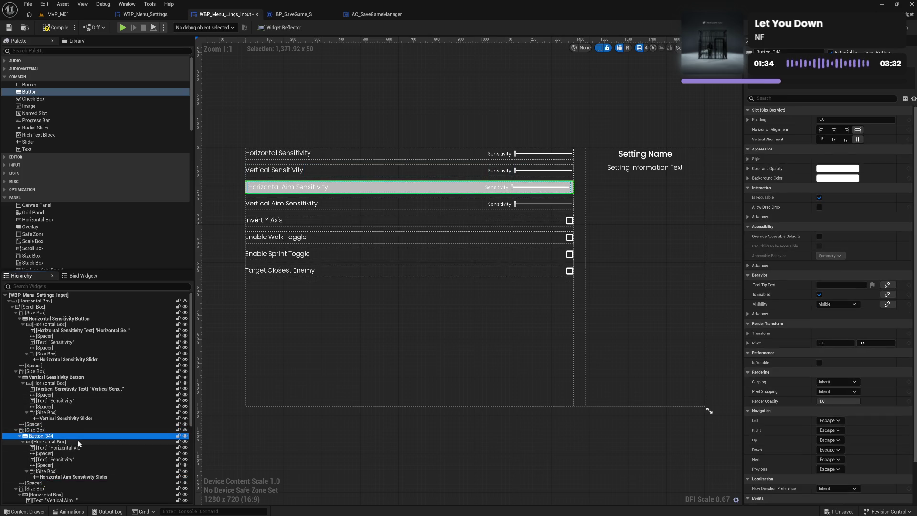
{"action": "key", "text": "F2"}
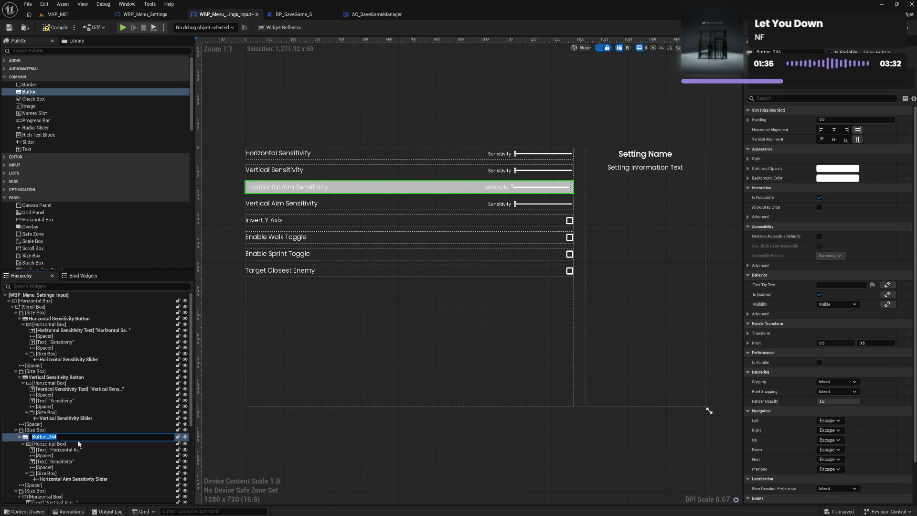
{"action": "type", "text": "Horizontal Aim Sensitivity"}
{"action": "key", "text": "Return"}
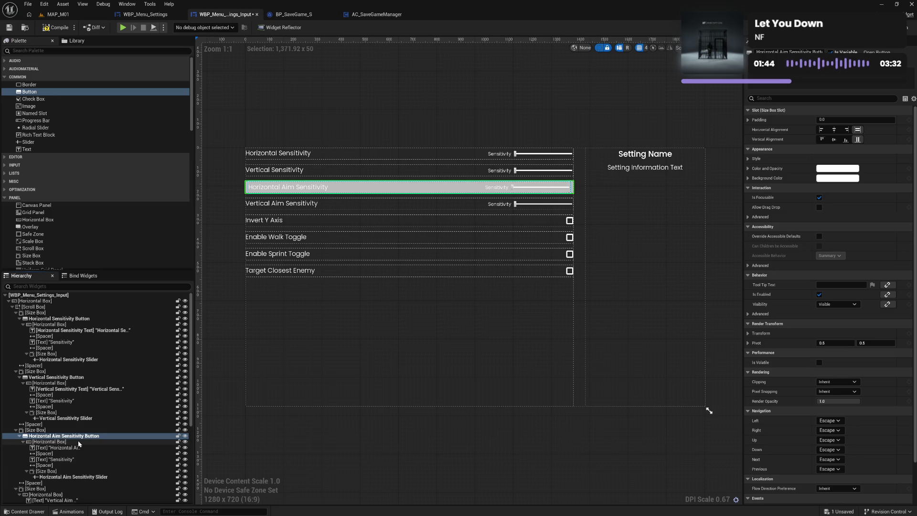
{"action": "left_click", "coordinate": [83, 377]}
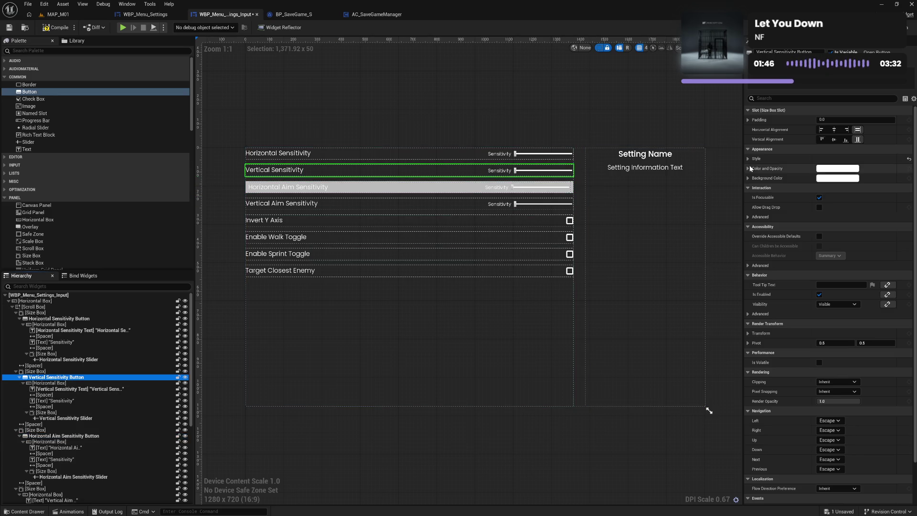
{"action": "left_click", "coordinate": [72, 435]}
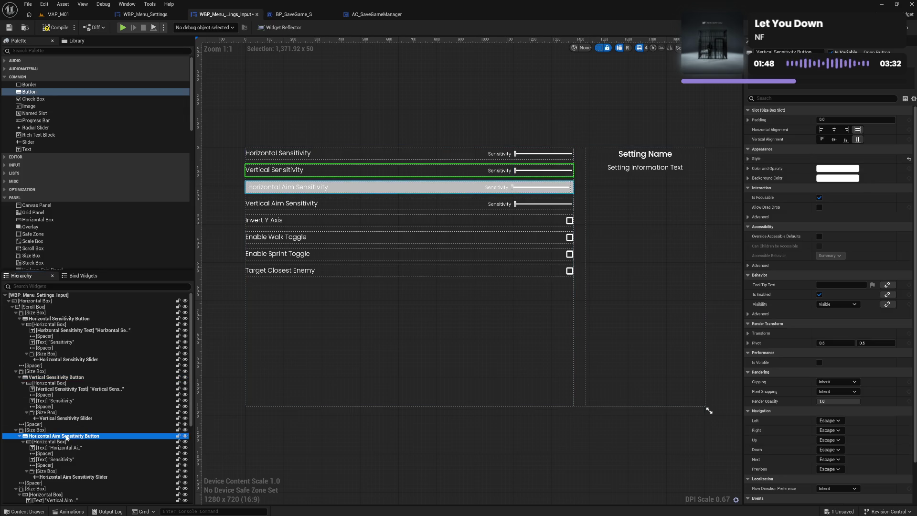
{"action": "left_click", "coordinate": [778, 159], "text": "shift"}
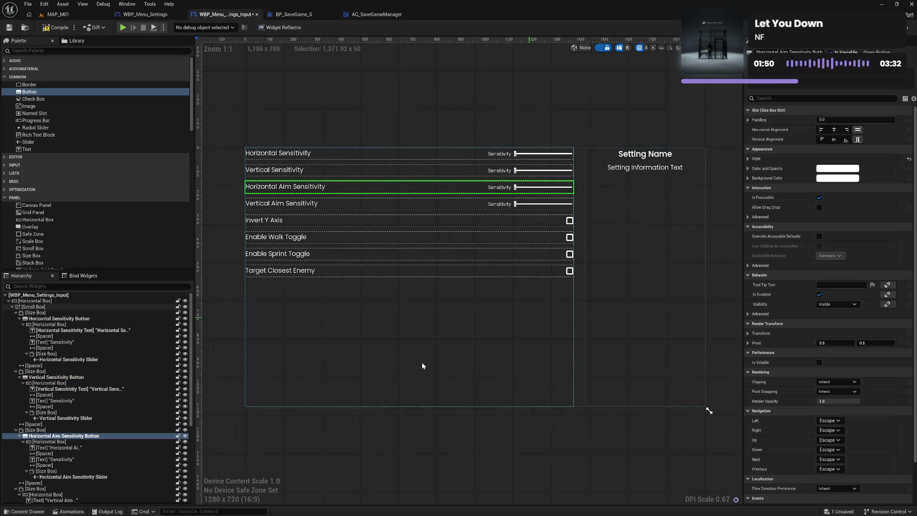
Rename the row's label TextBlock to 'Horizontal Aim Sensitivity Text'.
{"action": "left_click", "coordinate": [71, 448]}
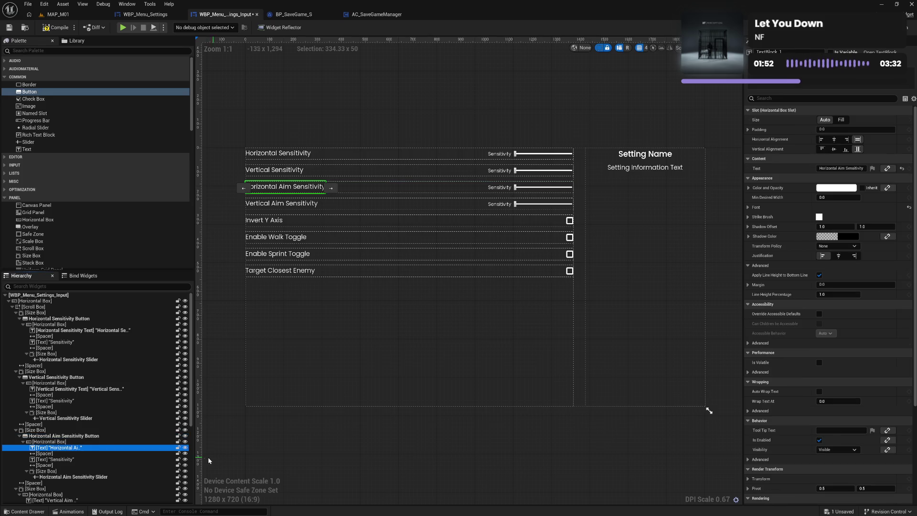
{"action": "double_click", "coordinate": [92, 436]}
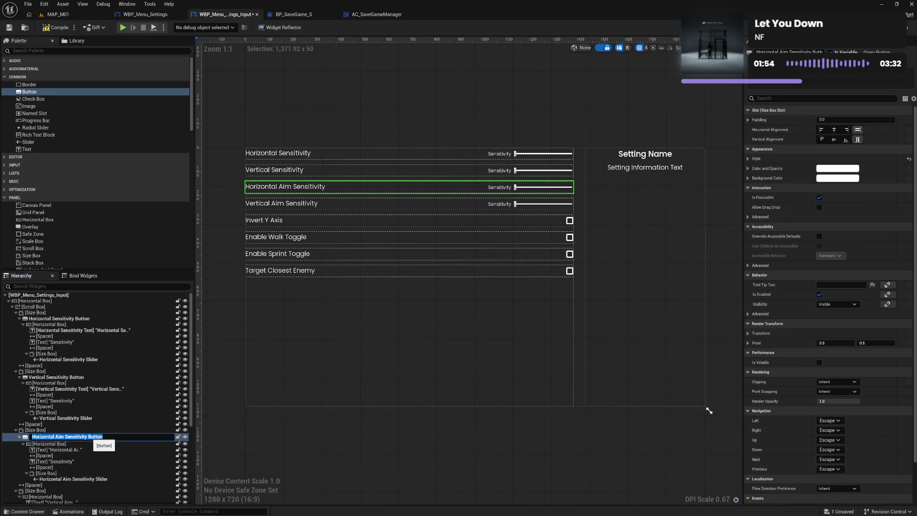
{"action": "key", "text": "ctrl+shift+Left"}
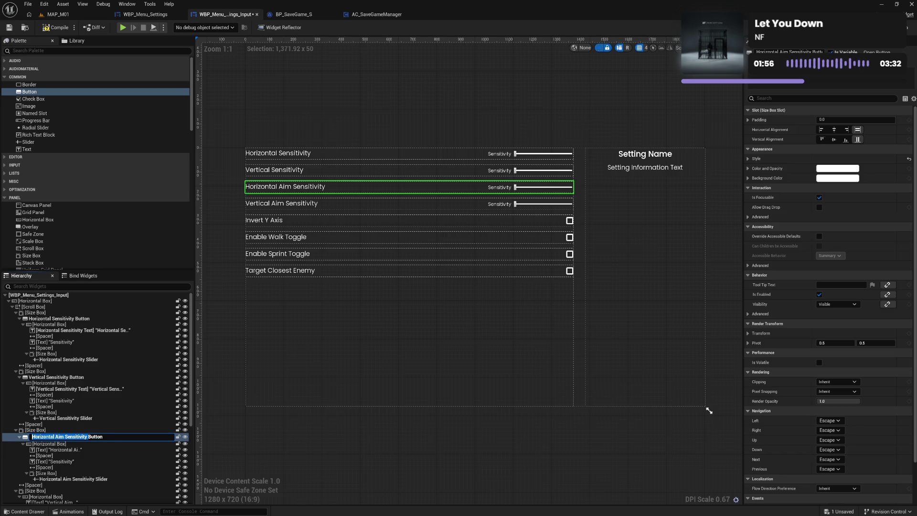
{"action": "double_click", "coordinate": [57, 450]}
{"action": "key", "text": "Left"}
{"action": "type", "text": "Horizontal Aim Sensitivity"}
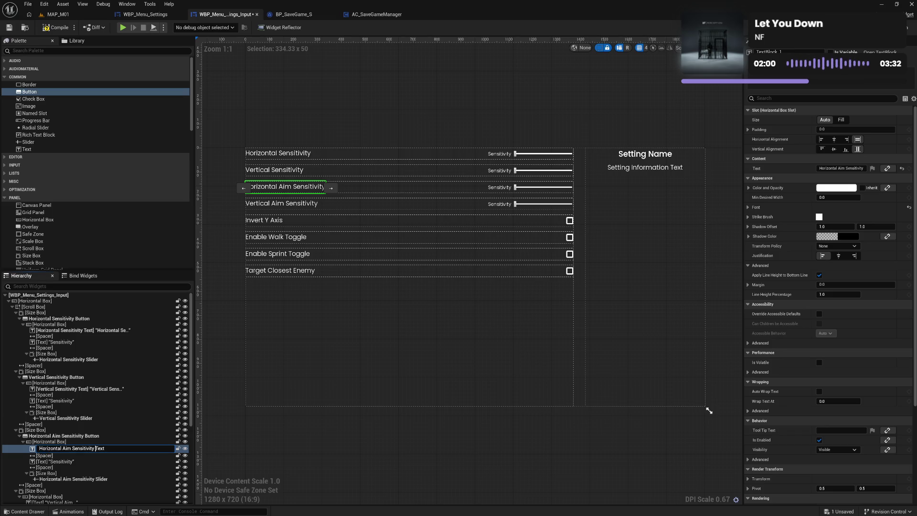
{"action": "key", "text": "Return"}
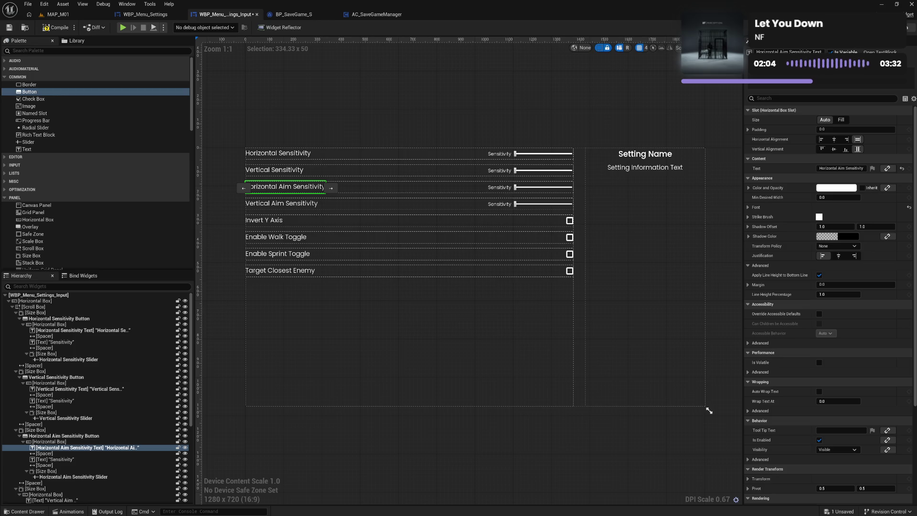
{"action": "key", "text": "shift+F4"}
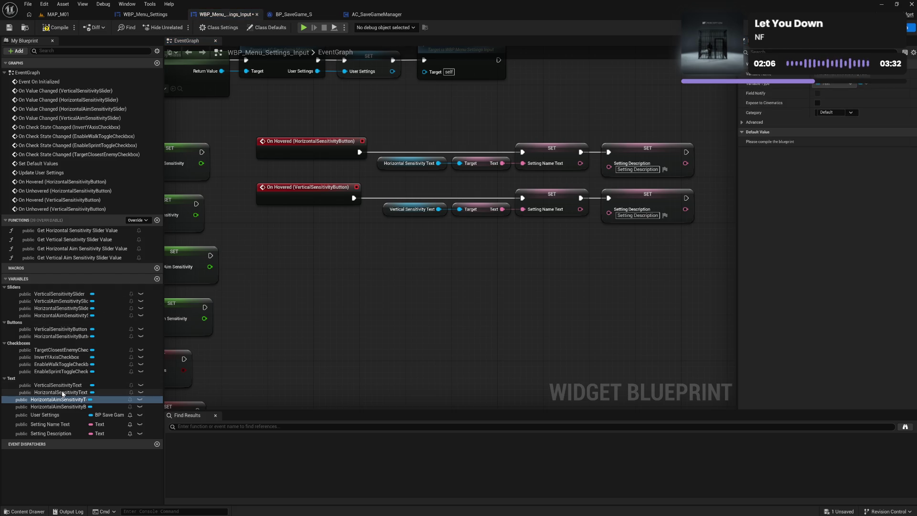
Add On Hovered and On Unhovered events for HorizontalAimSensitivityButton, wiring On Unhovered to the clearing setters.
{"action": "left_click_drag", "start_coordinate": [58, 407], "coordinate": [19, 288]}
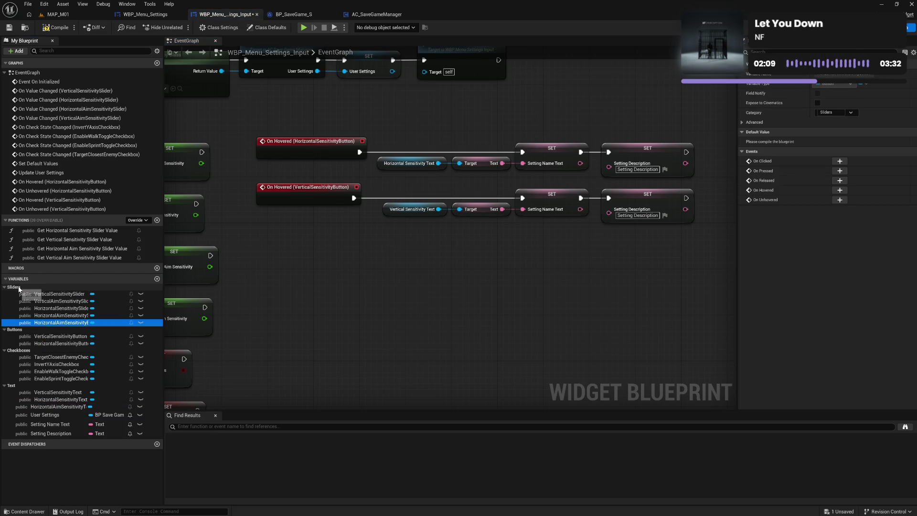
{"action": "left_click", "coordinate": [839, 191]}
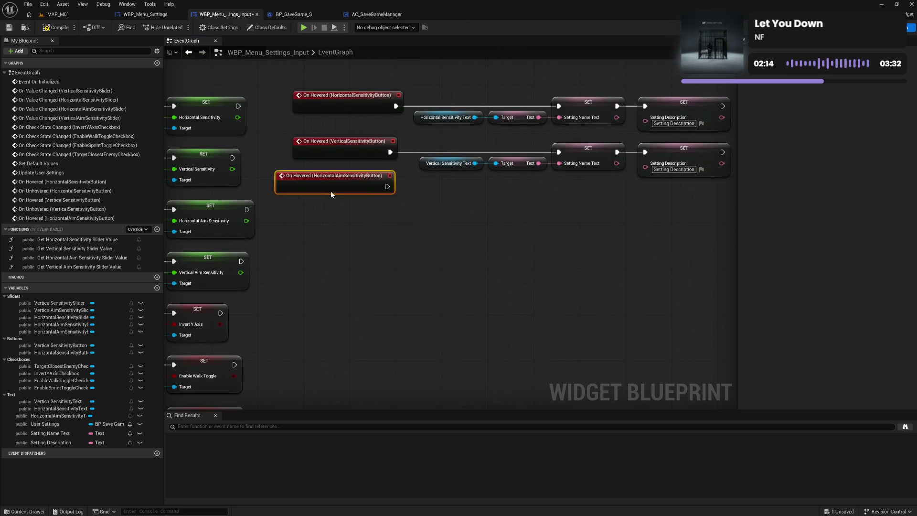
{"action": "left_click_drag", "start_coordinate": [339, 201], "coordinate": [347, 193]}
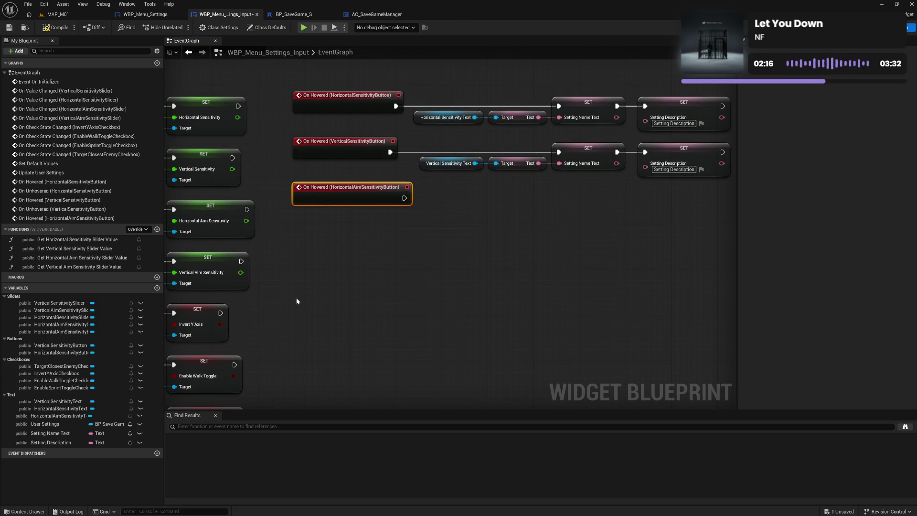
{"action": "left_click", "coordinate": [67, 333]}
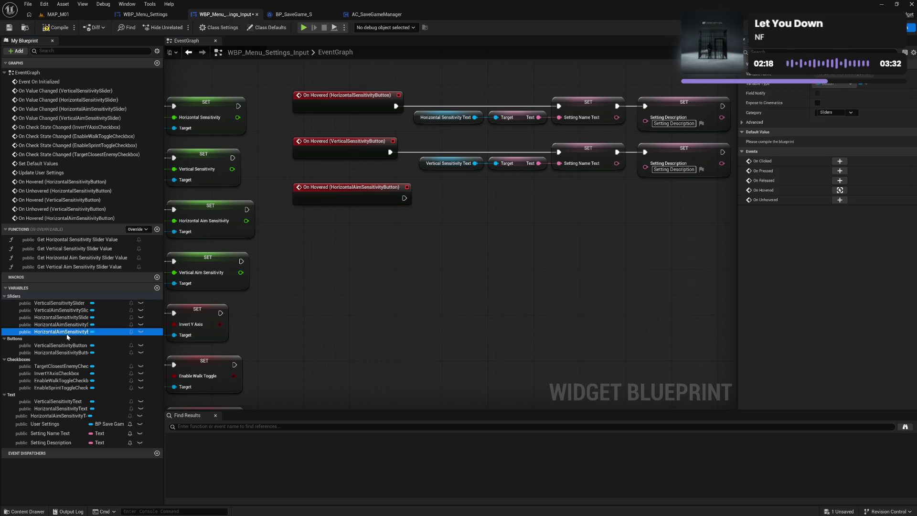
{"action": "left_click", "coordinate": [840, 200]}
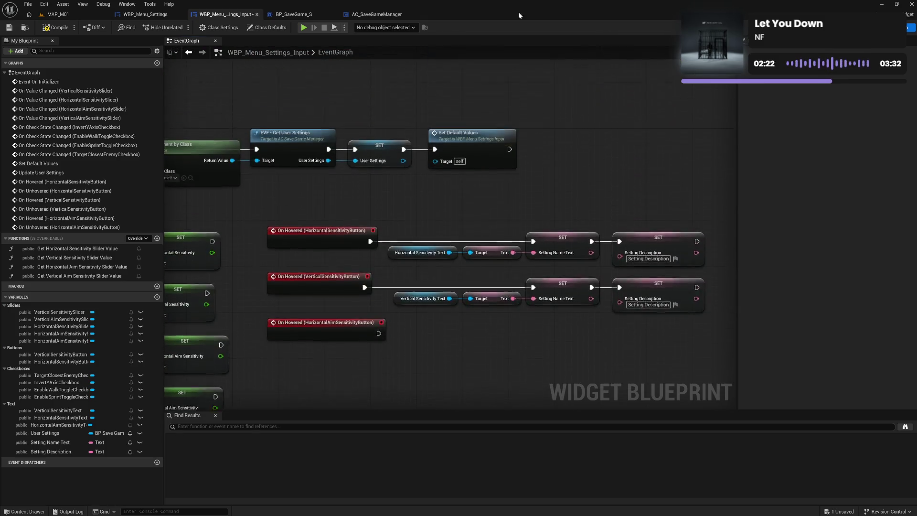
{"action": "mouse_move", "coordinate": [483, 127]}
{"action": "left_mouse_down"}
{"action": "mouse_move", "coordinate": [748, 322]}
{"action": "mouse_move", "coordinate": [603, 274]}
{"action": "mouse_move", "coordinate": [606, 116]}
{"action": "left_mouse_up"}
{"action": "left_click_drag", "start_coordinate": [476, 223], "coordinate": [493, 167]}
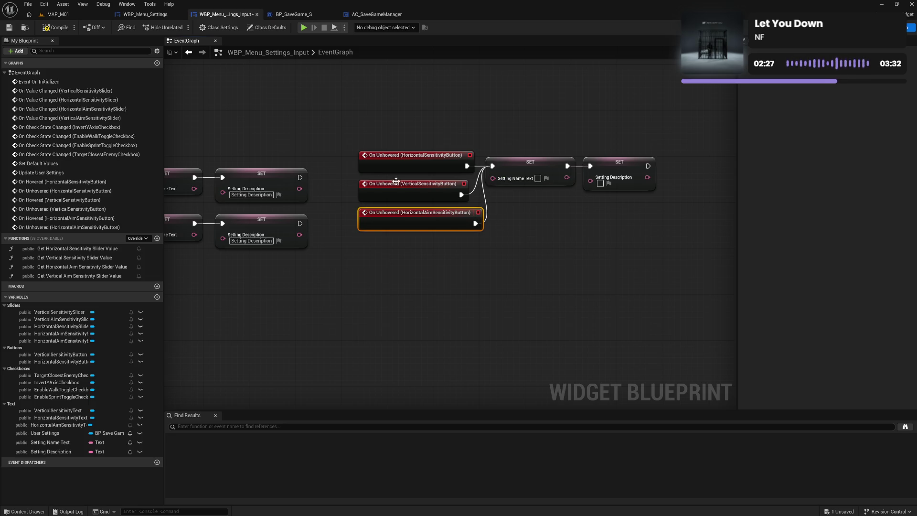
{"action": "left_click", "coordinate": [56, 27]}
Copy the SET nodes, target them with Horizontal Aim Sensitivity Text, and wire the hovered event.
{"action": "left_click_drag", "start_coordinate": [217, 302], "coordinate": [451, 305]}
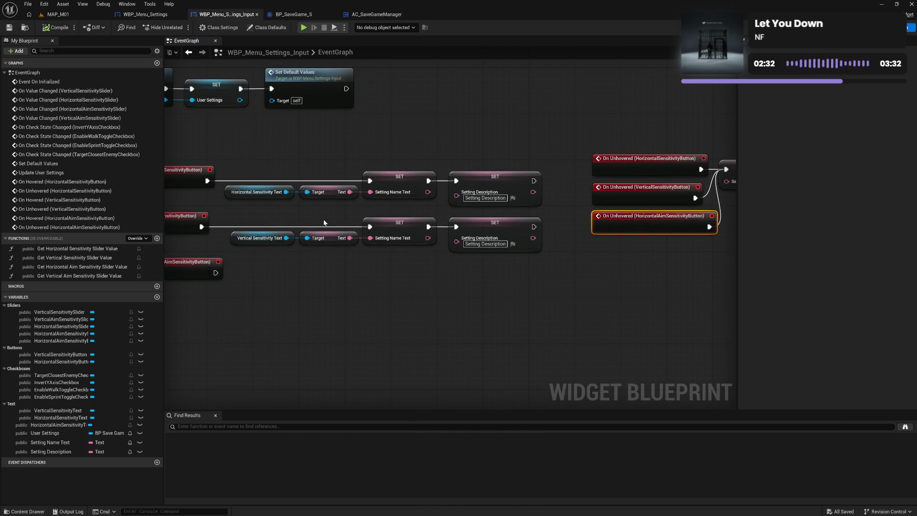
{"action": "left_click_drag", "start_coordinate": [324, 227], "coordinate": [545, 255]}
{"action": "key", "text": "ctrl+c"}
{"action": "key", "text": "ctrl+v"}
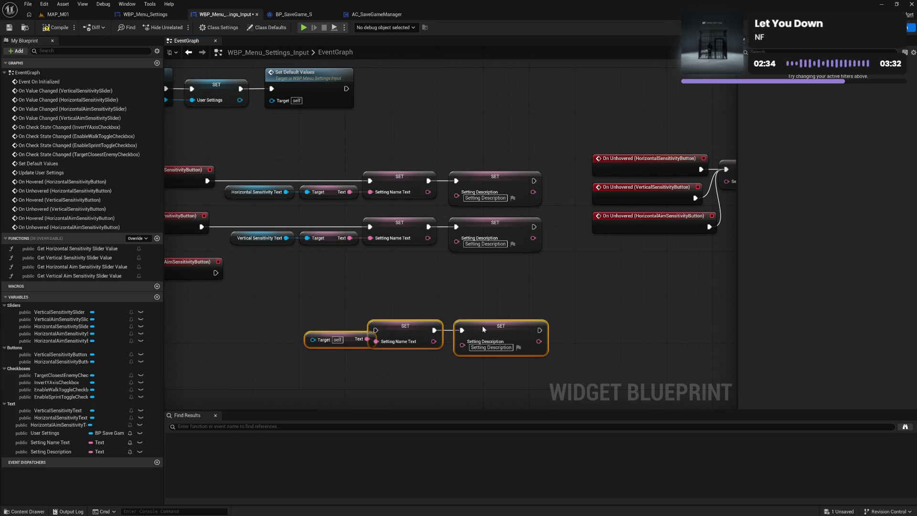
{"action": "mouse_move", "coordinate": [483, 325]}
{"action": "left_mouse_down"}
{"action": "mouse_move", "coordinate": [442, 303]}
{"action": "mouse_move", "coordinate": [549, 278]}
{"action": "left_mouse_up"}
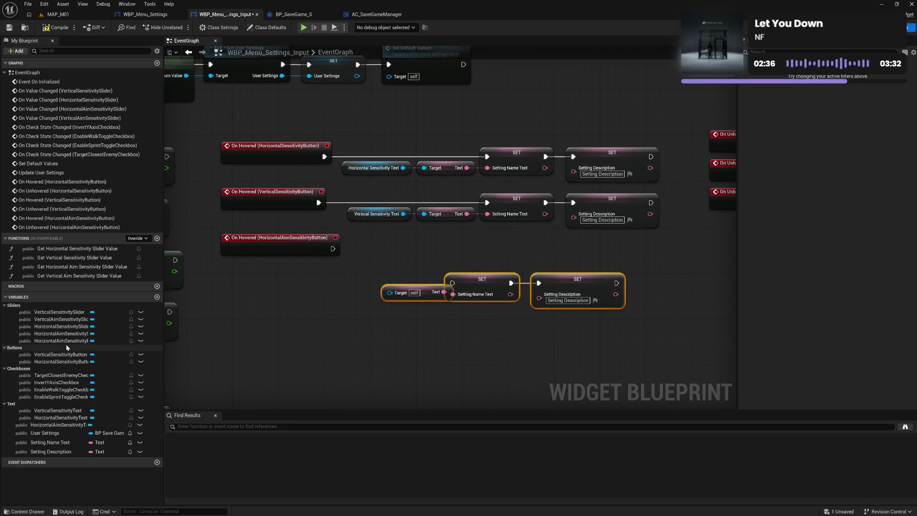
{"action": "mouse_move", "coordinate": [110, 424]}
{"action": "left_mouse_down"}
{"action": "mouse_move", "coordinate": [374, 327]}
{"action": "mouse_move", "coordinate": [390, 292]}
{"action": "left_mouse_up"}
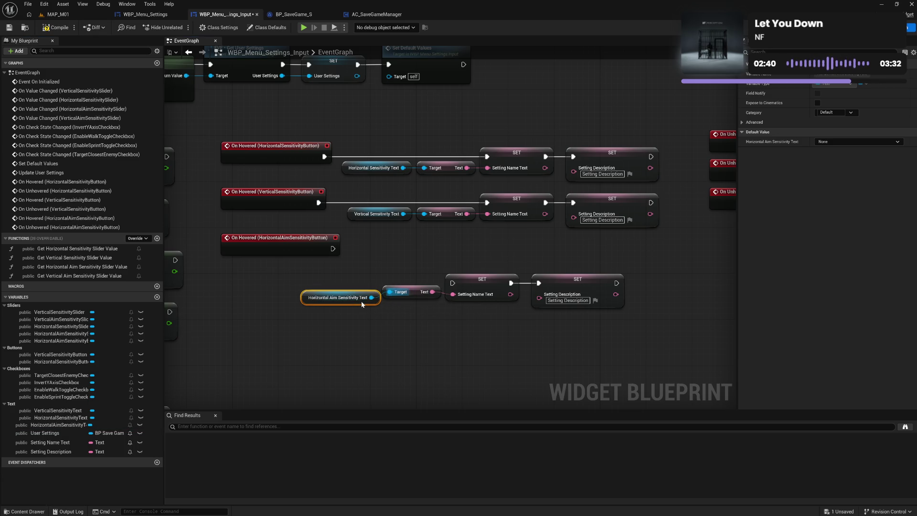
{"action": "mouse_move", "coordinate": [292, 270]}
{"action": "left_mouse_down"}
{"action": "mouse_move", "coordinate": [511, 307]}
{"action": "mouse_move", "coordinate": [626, 311]}
{"action": "left_mouse_up"}
{"action": "mouse_move", "coordinate": [572, 282]}
{"action": "left_mouse_down"}
{"action": "mouse_move", "coordinate": [636, 254]}
{"action": "mouse_move", "coordinate": [604, 245]}
{"action": "left_mouse_up"}
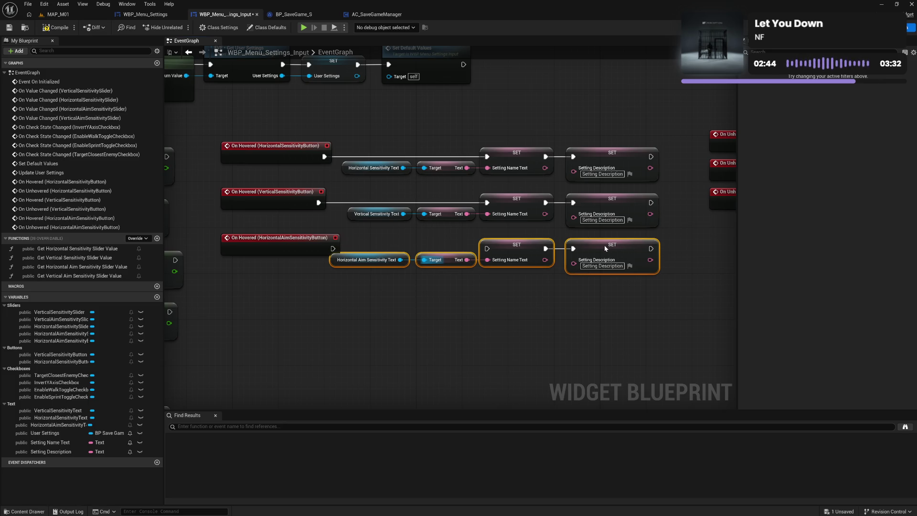
{"action": "left_click_drag", "start_coordinate": [331, 249], "coordinate": [488, 252]}
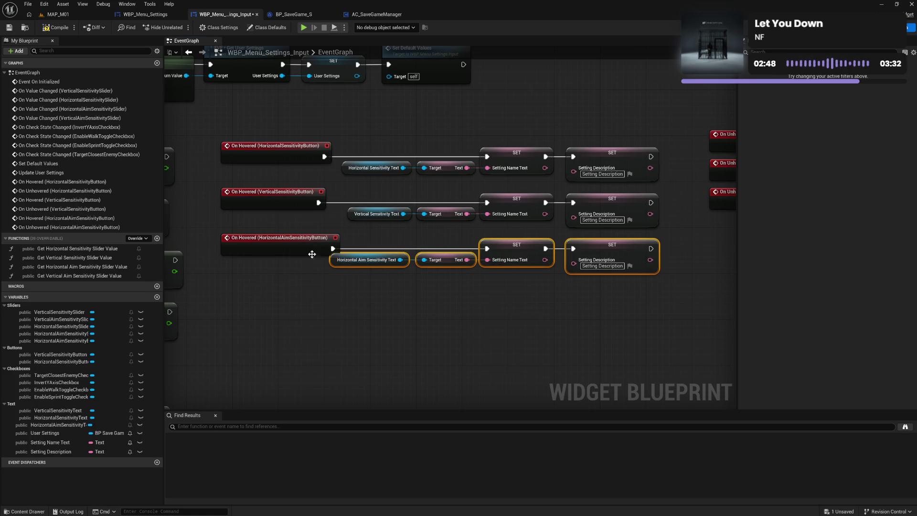
Align the three hovered-event rows and compile the widget blueprint.
{"action": "left_click_drag", "start_coordinate": [379, 138], "coordinate": [621, 306]}
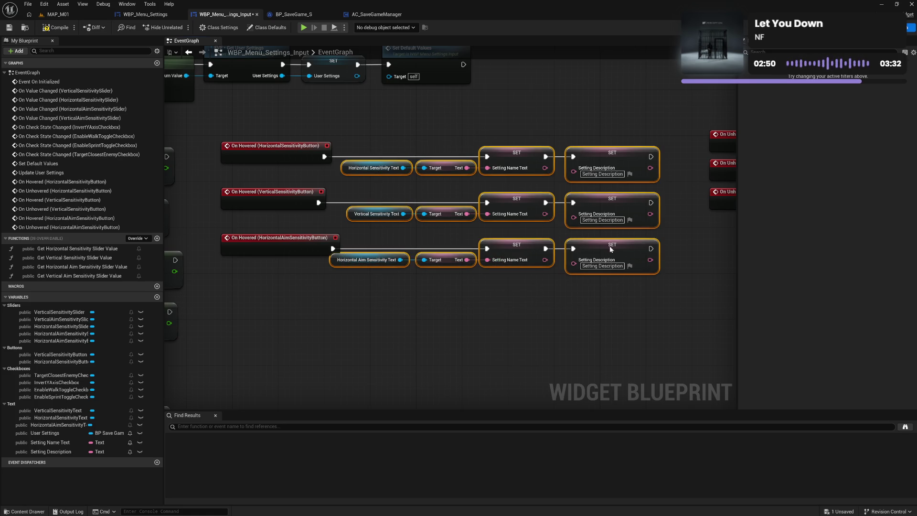
{"action": "left_click_drag", "start_coordinate": [612, 245], "coordinate": [635, 248]}
{"action": "left_click", "coordinate": [563, 322]}
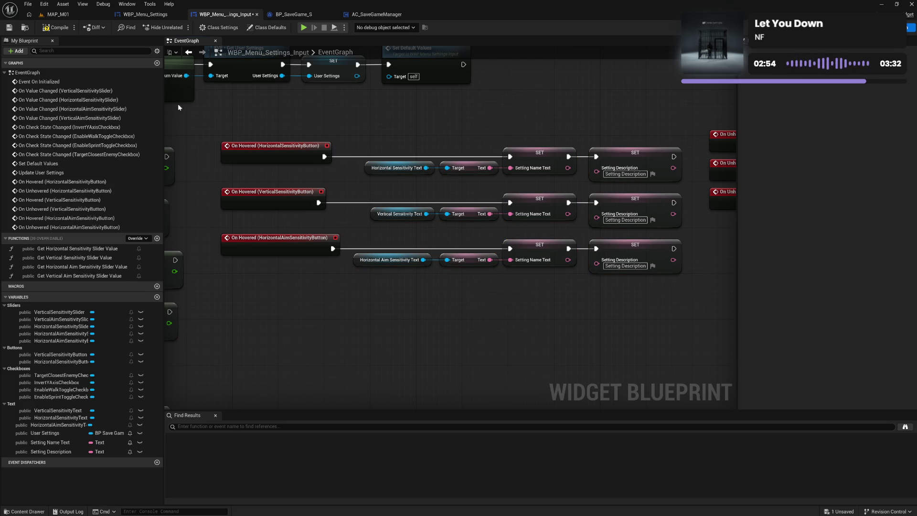
{"action": "left_click", "coordinate": [57, 27]}
{"action": "left_click_drag", "start_coordinate": [378, 302], "coordinate": [393, 163]}
{"action": "left_click", "coordinate": [428, 308]}
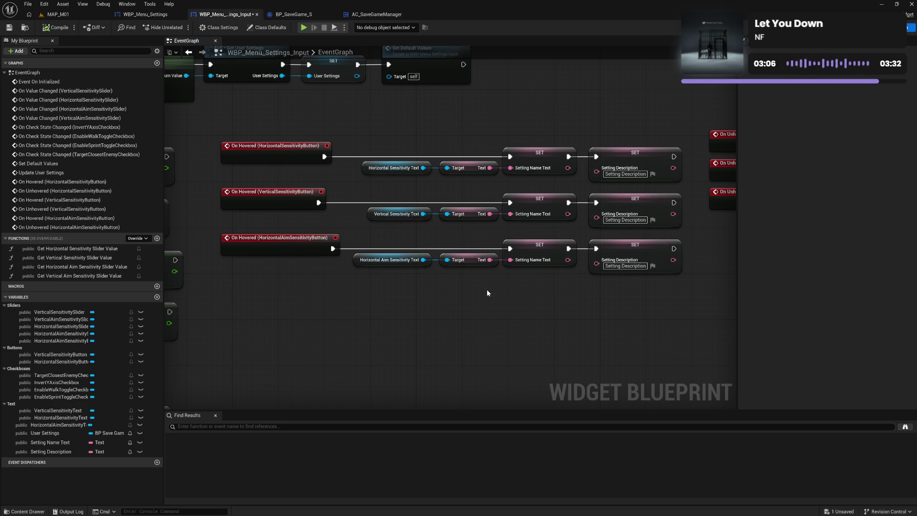
{"action": "left_click_drag", "start_coordinate": [487, 293], "coordinate": [483, 276]}
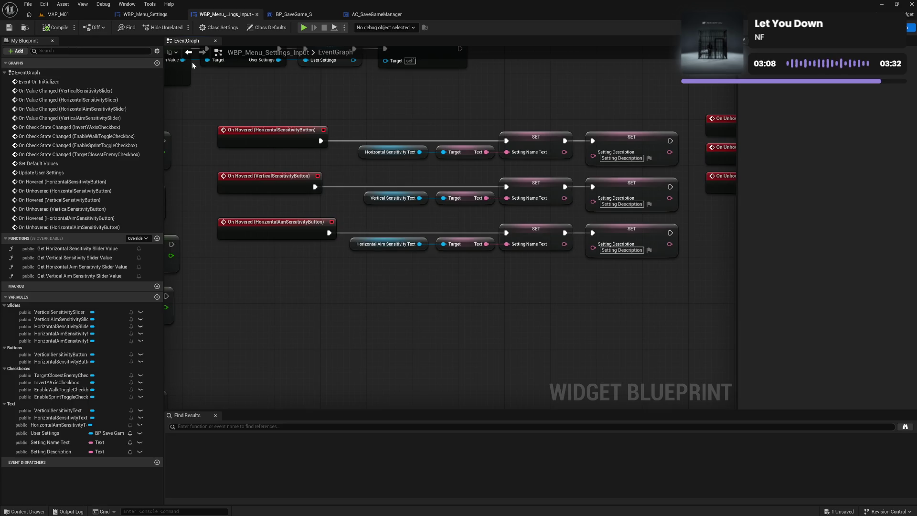
{"action": "double_click", "coordinate": [37, 425]}
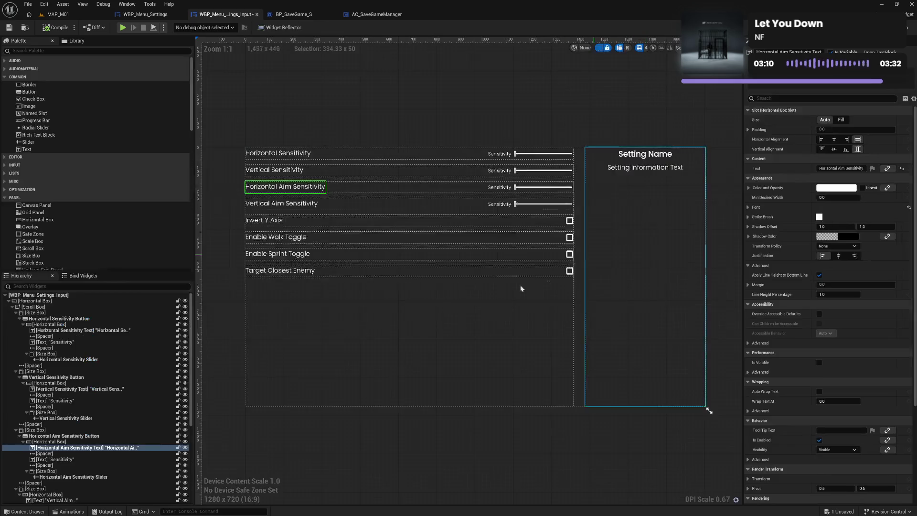
Collapse the other rows and place the Vertical Aim Sensitivity row inside a new Button.
{"action": "left_click", "coordinate": [16, 312]}
{"action": "left_click", "coordinate": [16, 324]}
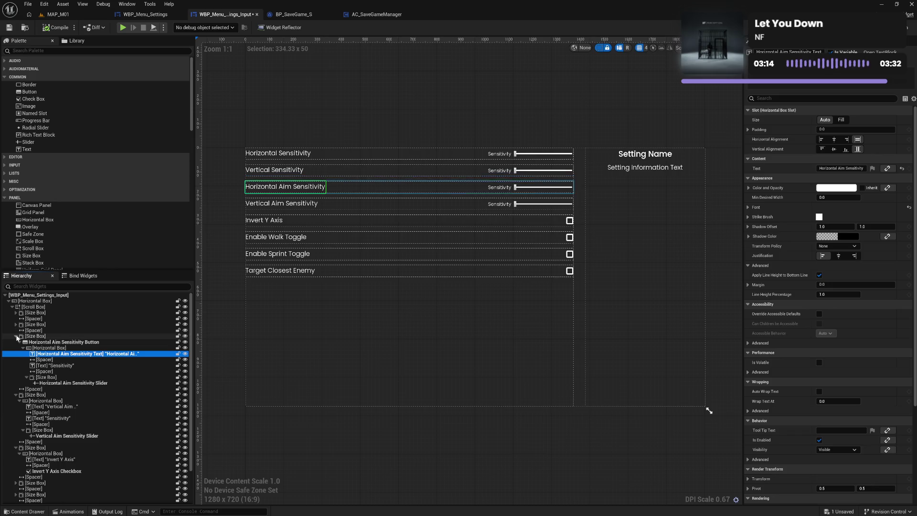
{"action": "left_click", "coordinate": [16, 336]}
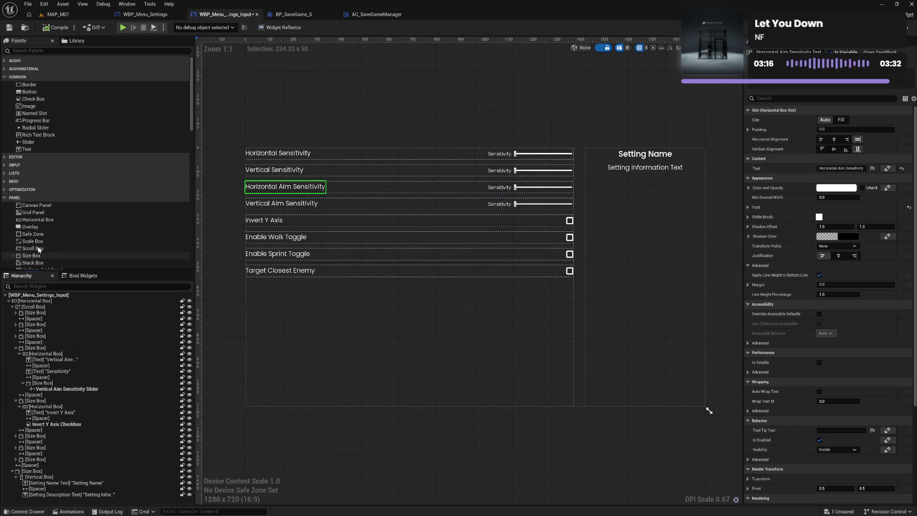
{"action": "mouse_move", "coordinate": [72, 92]}
{"action": "left_mouse_down"}
{"action": "mouse_move", "coordinate": [67, 313]}
{"action": "mouse_move", "coordinate": [46, 403]}
{"action": "mouse_move", "coordinate": [48, 348]}
{"action": "left_mouse_up"}
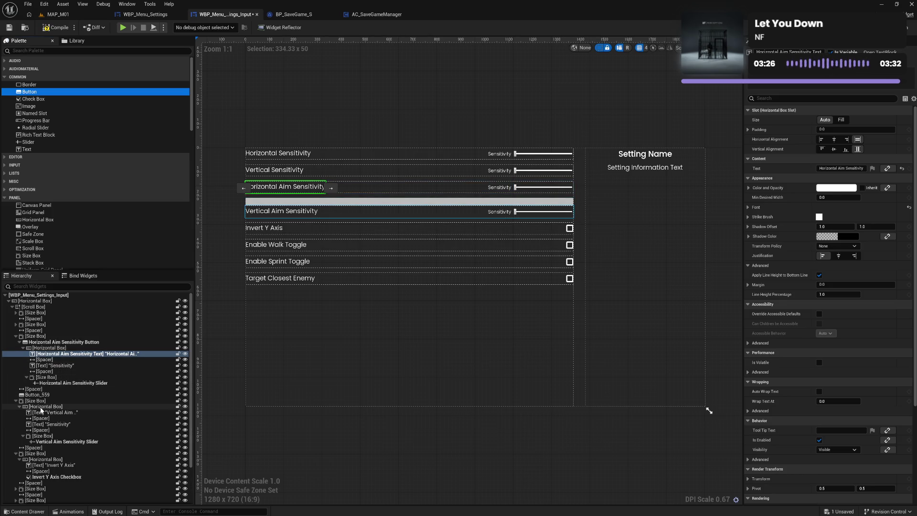
{"action": "mouse_move", "coordinate": [50, 403]}
{"action": "left_mouse_down"}
{"action": "mouse_move", "coordinate": [39, 403]}
{"action": "mouse_move", "coordinate": [38, 442]}
{"action": "left_mouse_up"}
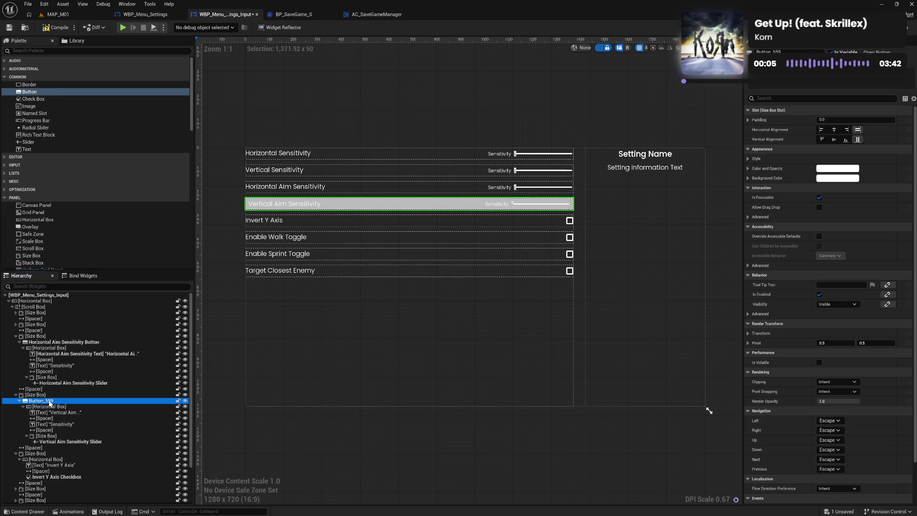
Name the new button Vertical Aim Sensitivity Button.
{"action": "left_click", "coordinate": [75, 414]}
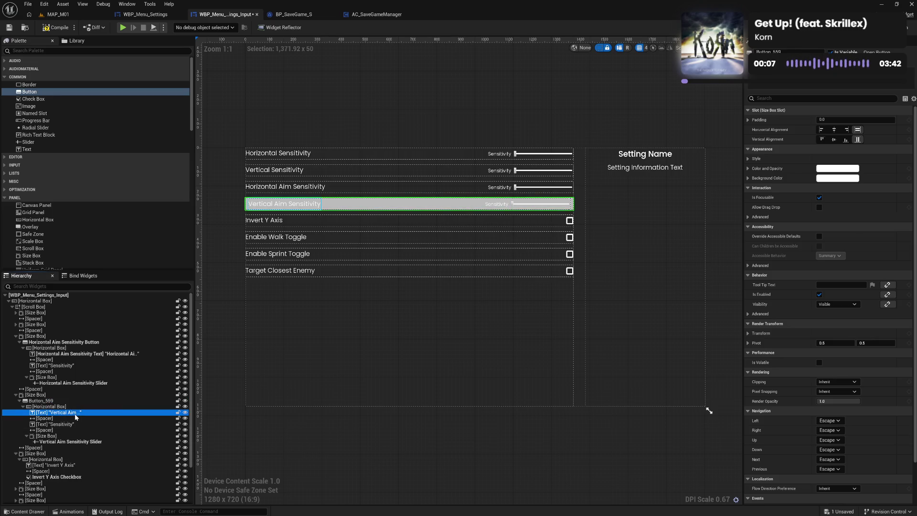
{"action": "left_click", "coordinate": [829, 168]}
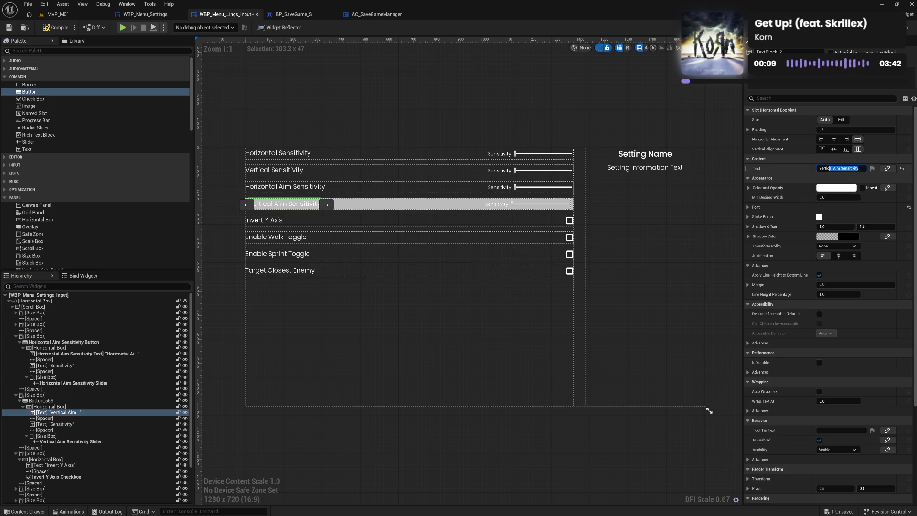
{"action": "left_click", "coordinate": [61, 402]}
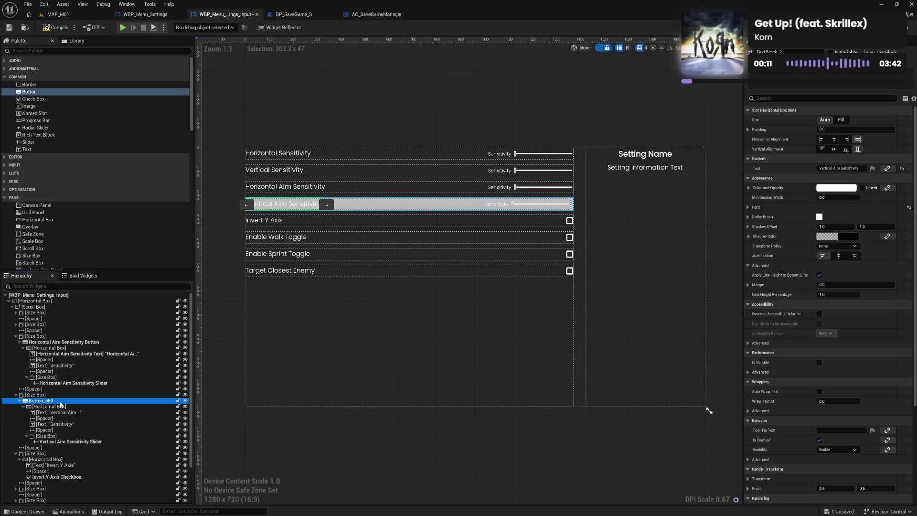
{"action": "left_click", "coordinate": [61, 402]}
{"action": "left_click", "coordinate": [61, 403]}
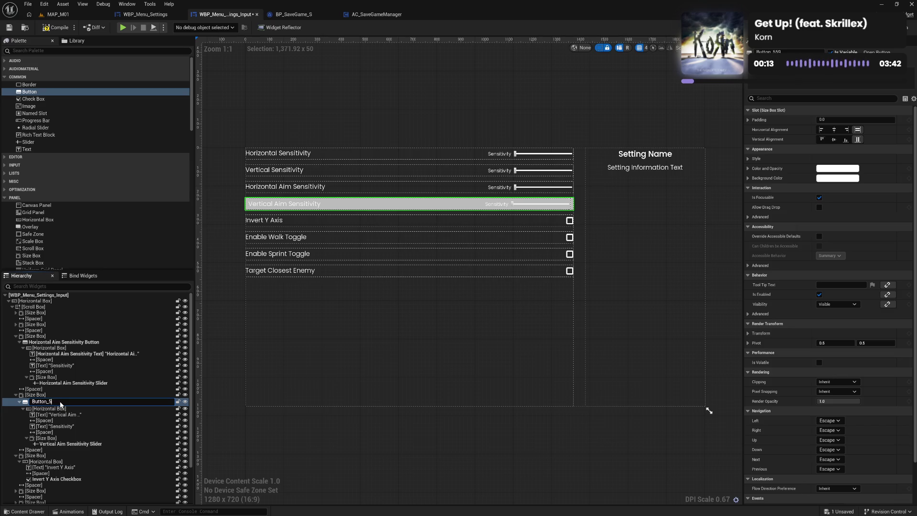
{"action": "key", "text": "ctrl+v"}
{"action": "key", "text": "Return"}
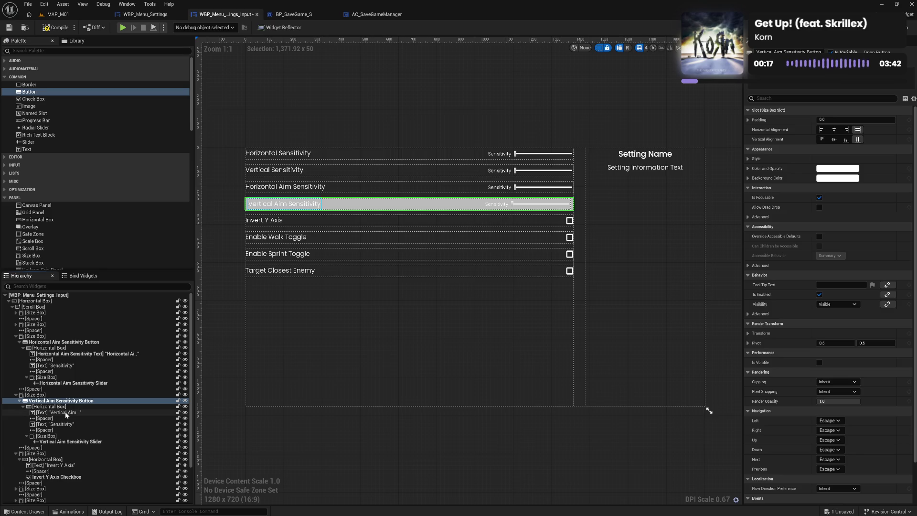
Rename the row's label TextBlock to 'Vertical Aim Sensitivity Text'.
{"action": "left_click", "coordinate": [65, 411]}
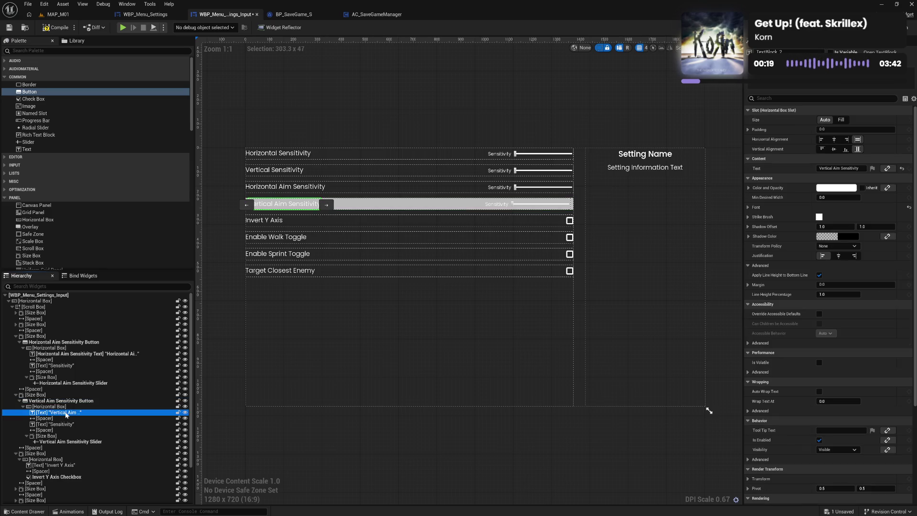
{"action": "left_click", "coordinate": [65, 411]}
{"action": "key", "text": "ctrl+v"}
{"action": "type", "text": "Text"}
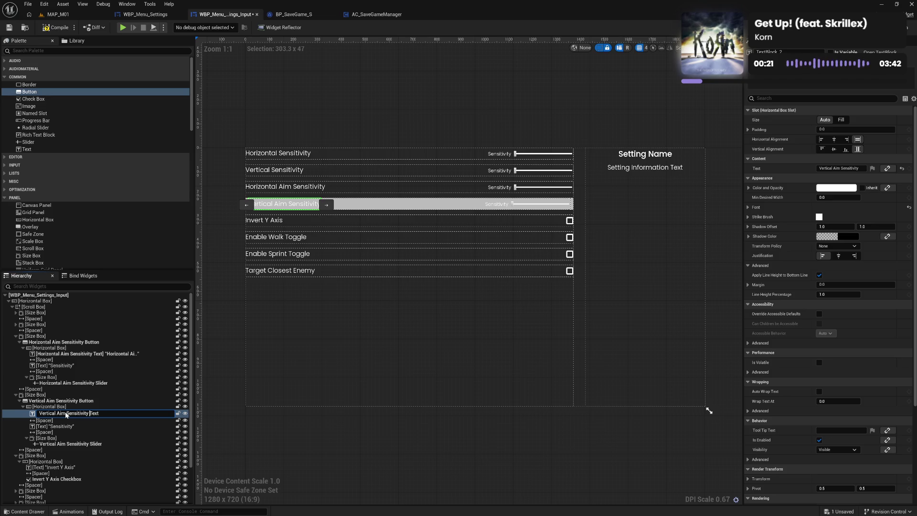
{"action": "key", "text": "Return"}
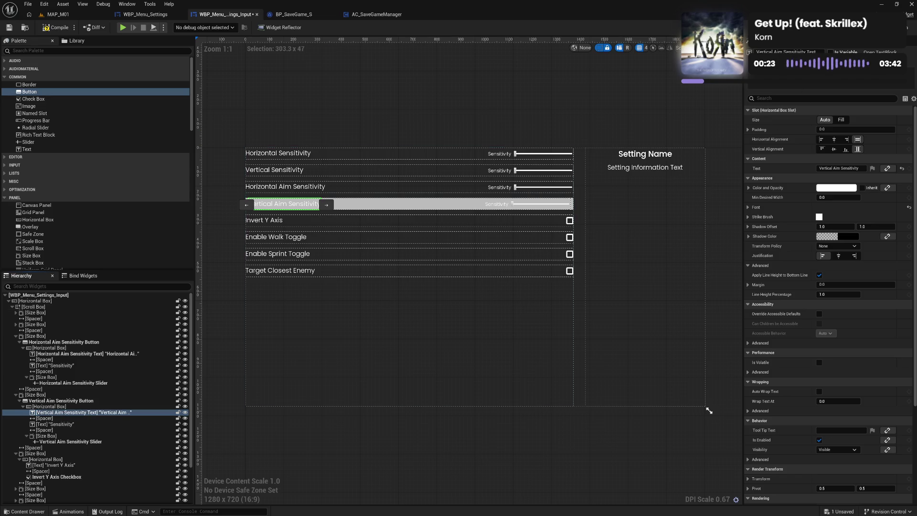
{"action": "key", "text": "ctrl+shift+g"}
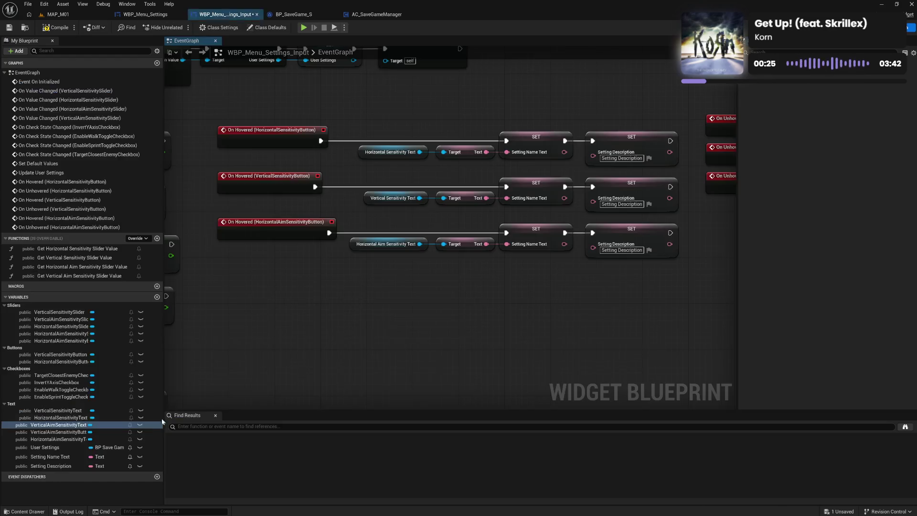
Reorder the Text variables so HorizontalAimSensitivityText sits third.
{"action": "left_click", "coordinate": [45, 424]}
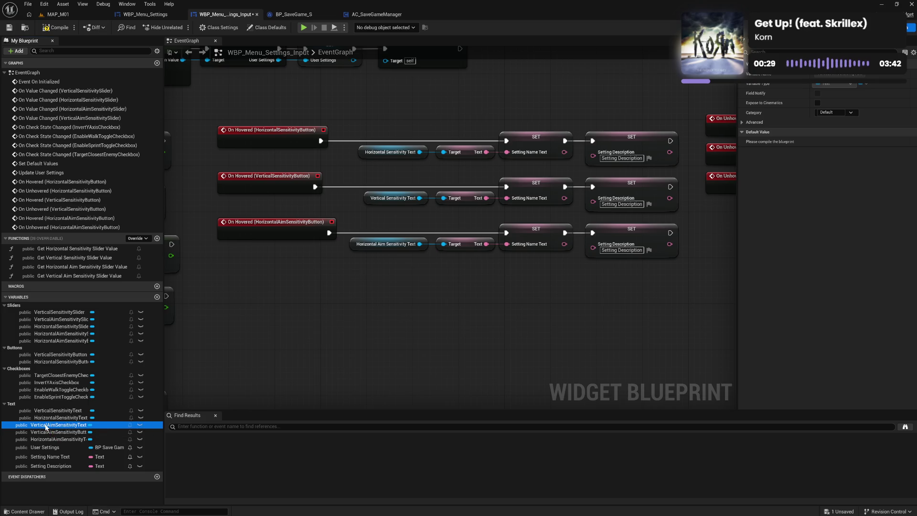
{"action": "mouse_move", "coordinate": [52, 441]}
{"action": "left_mouse_down"}
{"action": "mouse_move", "coordinate": [22, 409]}
{"action": "mouse_move", "coordinate": [47, 422]}
{"action": "left_mouse_up"}
{"action": "left_click", "coordinate": [52, 432]}
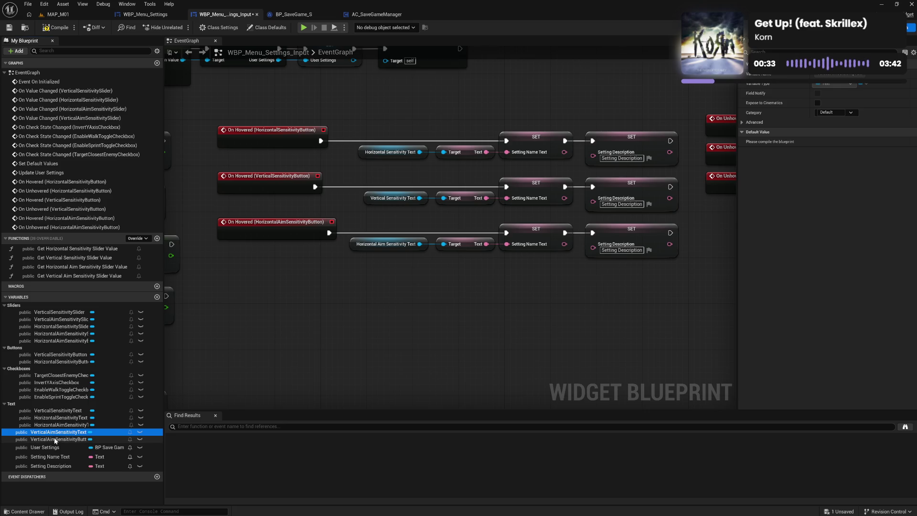
Add On Hovered and On Unhovered events for VerticalAimSensitivityButton beside the other rows' events.
{"action": "left_click", "coordinate": [51, 439]}
{"action": "left_click", "coordinate": [838, 191]}
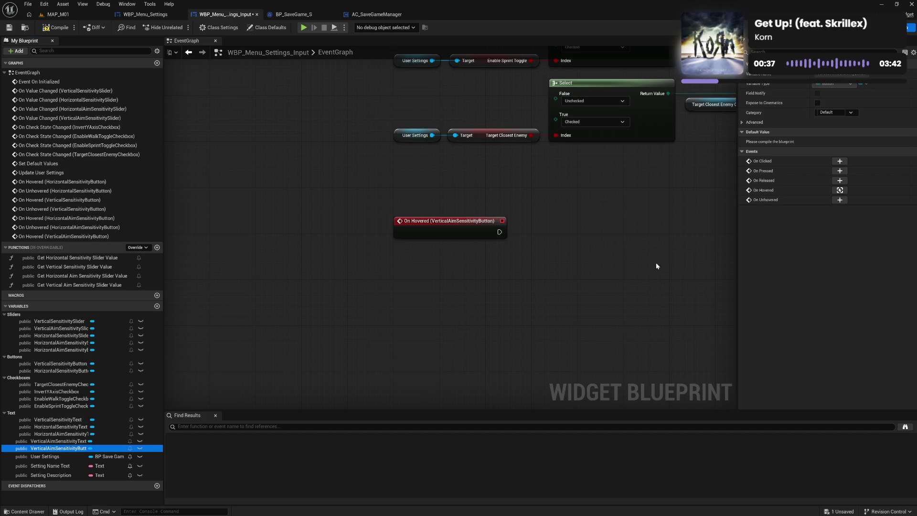
{"action": "left_click", "coordinate": [839, 201]}
{"action": "left_click_drag", "start_coordinate": [446, 232], "coordinate": [436, 175]}
{"action": "left_click_drag", "start_coordinate": [428, 208], "coordinate": [430, 103]}
{"action": "mouse_move", "coordinate": [494, 128]}
{"action": "left_mouse_down"}
{"action": "mouse_move", "coordinate": [239, 86]}
{"action": "mouse_move", "coordinate": [430, 119]}
{"action": "mouse_move", "coordinate": [603, 130]}
{"action": "mouse_move", "coordinate": [455, 258]}
{"action": "left_mouse_up"}
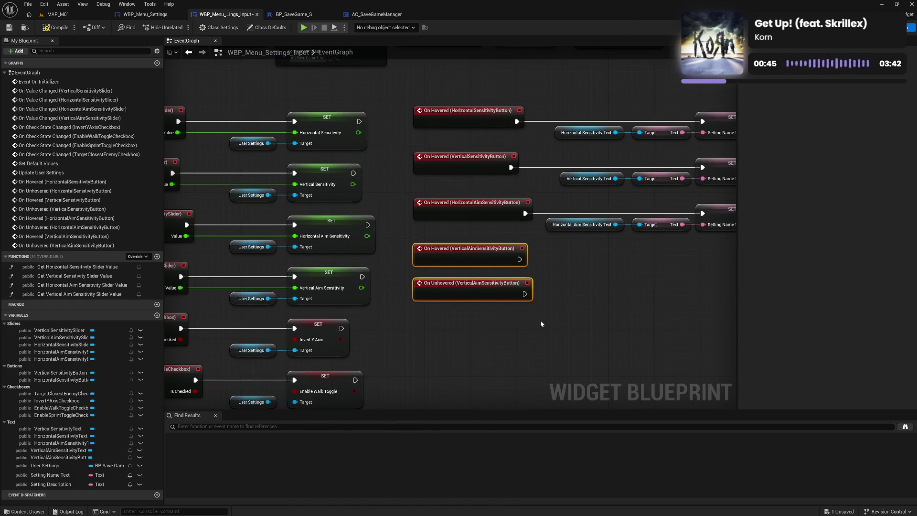
{"action": "left_click", "coordinate": [590, 287]}
{"action": "left_click_drag", "start_coordinate": [591, 287], "coordinate": [436, 373]}
{"action": "mouse_move", "coordinate": [353, 379]}
{"action": "left_mouse_down"}
{"action": "mouse_move", "coordinate": [451, 310]}
{"action": "mouse_move", "coordinate": [735, 301]}
{"action": "mouse_move", "coordinate": [426, 282]}
{"action": "mouse_move", "coordinate": [430, 290]}
{"action": "mouse_move", "coordinate": [474, 196]}
{"action": "left_mouse_up"}
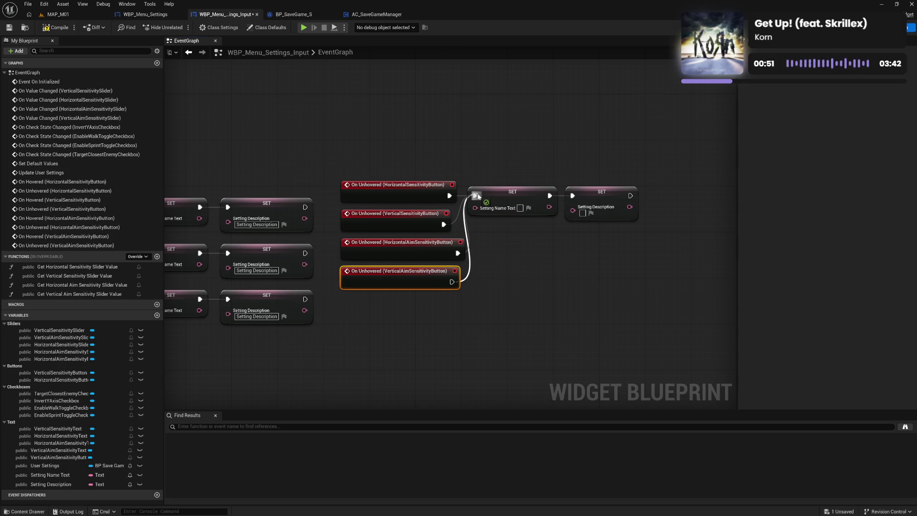
Copy the third row's Target and SET nodes and feed them Vertical Aim Sensitivity Text.
{"action": "left_click", "coordinate": [417, 307]}
{"action": "mouse_move", "coordinate": [417, 307]}
{"action": "left_mouse_down"}
{"action": "mouse_move", "coordinate": [516, 305]}
{"action": "mouse_move", "coordinate": [675, 278]}
{"action": "left_mouse_up"}
{"action": "left_click_drag", "start_coordinate": [392, 337], "coordinate": [471, 317]}
{"action": "left_click_drag", "start_coordinate": [451, 249], "coordinate": [600, 293]}
{"action": "mouse_move", "coordinate": [469, 337]}
{"action": "left_mouse_down"}
{"action": "mouse_move", "coordinate": [426, 275]}
{"action": "mouse_move", "coordinate": [511, 239]}
{"action": "left_mouse_up"}
{"action": "key", "text": "ctrl+c"}
{"action": "key", "text": "ctrl+v"}
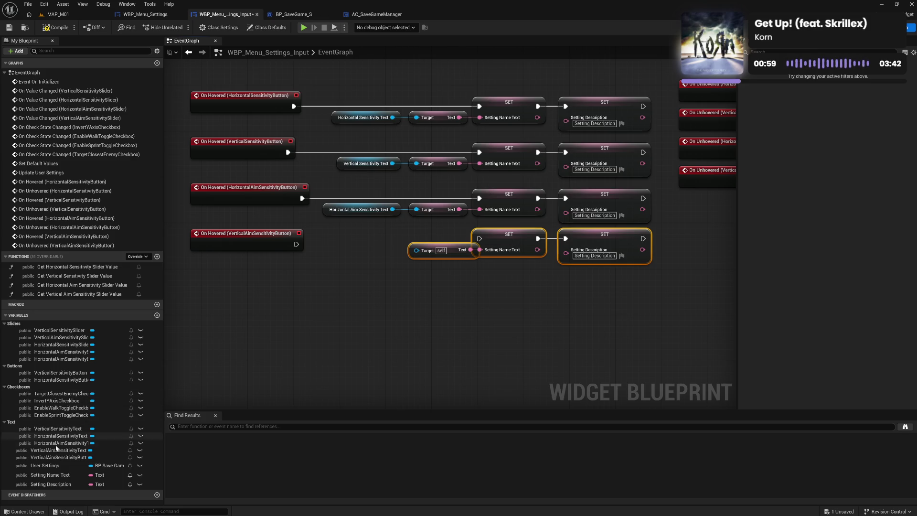
{"action": "mouse_move", "coordinate": [54, 454]}
{"action": "left_mouse_down"}
{"action": "mouse_move", "coordinate": [397, 302]}
{"action": "mouse_move", "coordinate": [461, 263]}
{"action": "mouse_move", "coordinate": [403, 270]}
{"action": "mouse_move", "coordinate": [403, 279]}
{"action": "mouse_move", "coordinate": [332, 109]}
{"action": "left_mouse_up"}
{"action": "key", "text": "shift+d"}
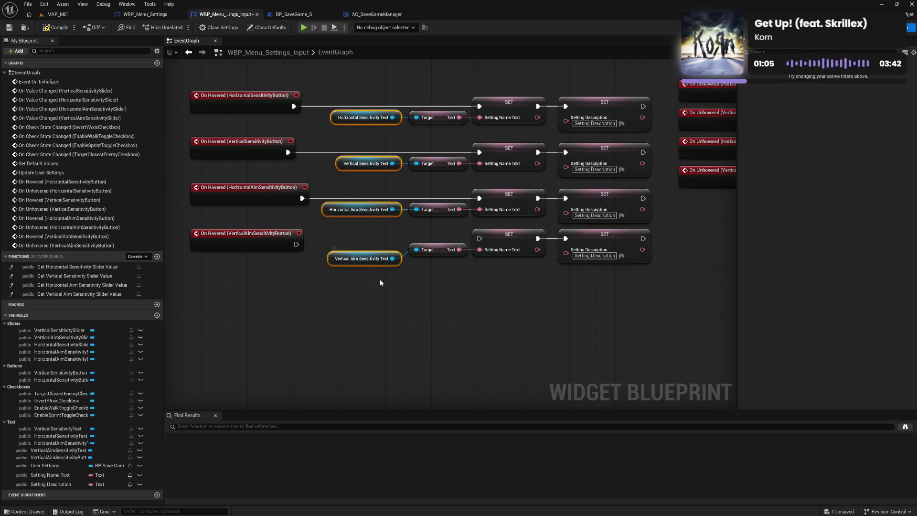
Straighten the new row, connect the vertical aim On Hovered event to it, and compile.
{"action": "mouse_move", "coordinate": [349, 239]}
{"action": "left_mouse_down"}
{"action": "mouse_move", "coordinate": [537, 271]}
{"action": "mouse_move", "coordinate": [588, 270]}
{"action": "left_mouse_up"}
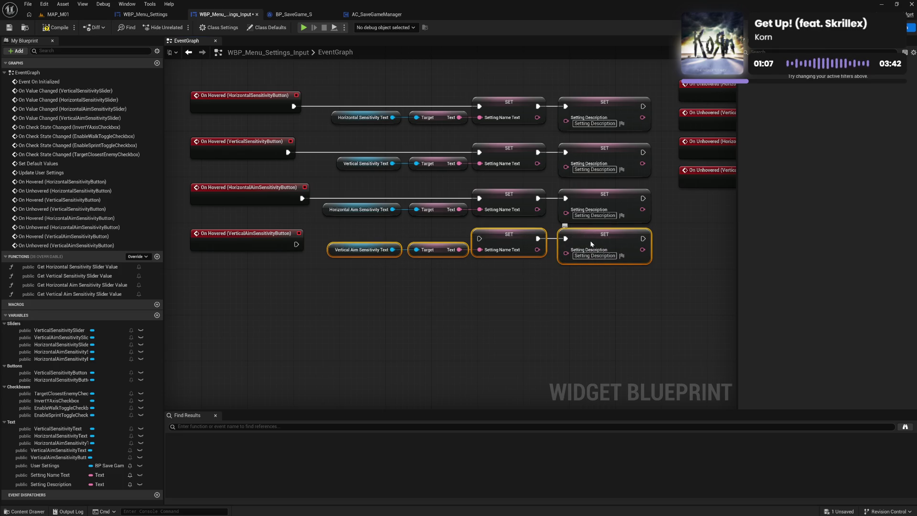
{"action": "key", "text": "q"}
{"action": "left_click_drag", "start_coordinate": [295, 245], "coordinate": [479, 244]}
{"action": "left_click", "coordinate": [434, 299]}
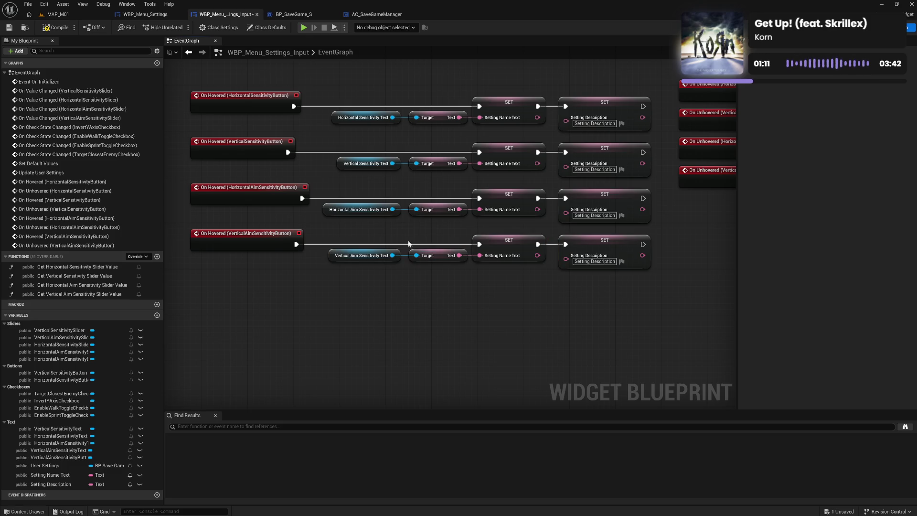
{"action": "left_click", "coordinate": [61, 32]}
{"action": "mouse_move", "coordinate": [514, 299]}
{"action": "left_mouse_down"}
{"action": "mouse_move", "coordinate": [493, 312]}
{"action": "mouse_move", "coordinate": [357, 338]}
{"action": "left_mouse_up"}
{"action": "left_click_drag", "start_coordinate": [297, 344], "coordinate": [460, 324]}
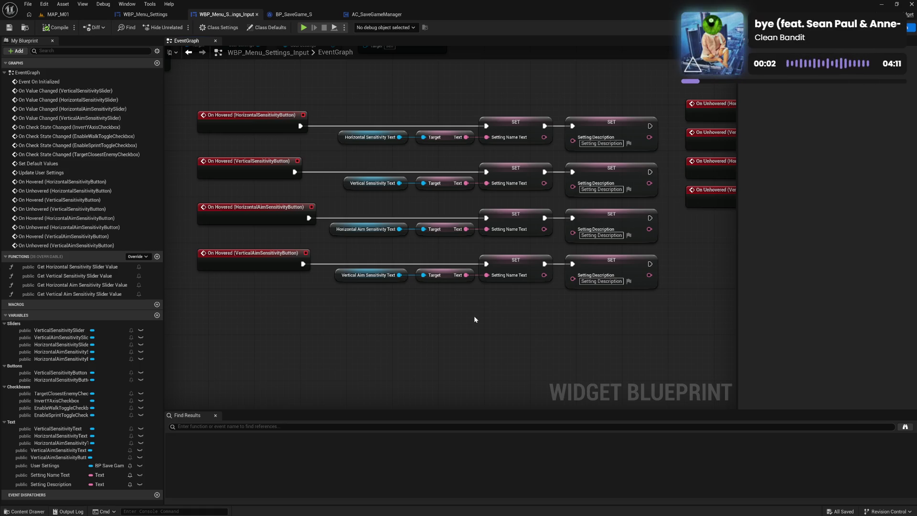
Pan the EventGraph to frame the On Hovered nodes of the four sensitivity buttons.
{"action": "left_click_drag", "start_coordinate": [474, 316], "coordinate": [453, 293]}
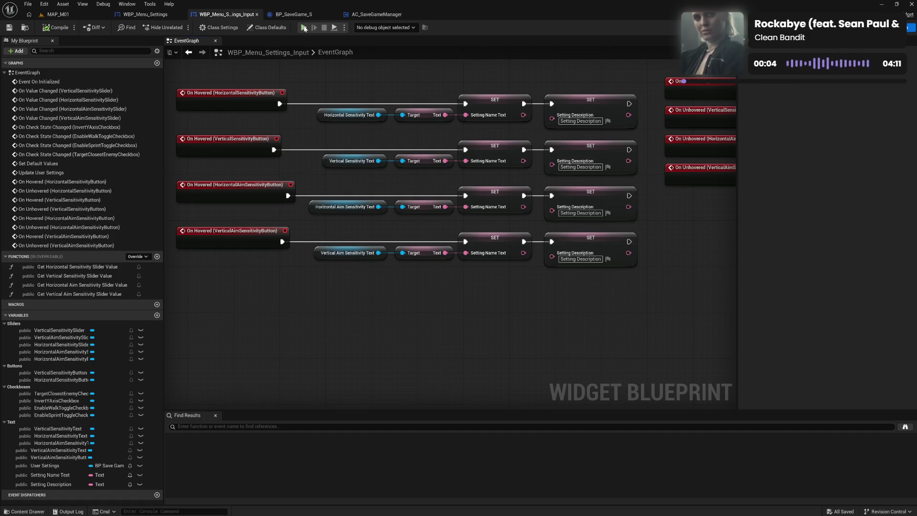
Play-test in standalone: hover each SETTINGS > INPUT row to check its description, then go back and quit.
{"action": "left_click", "coordinate": [304, 28]}
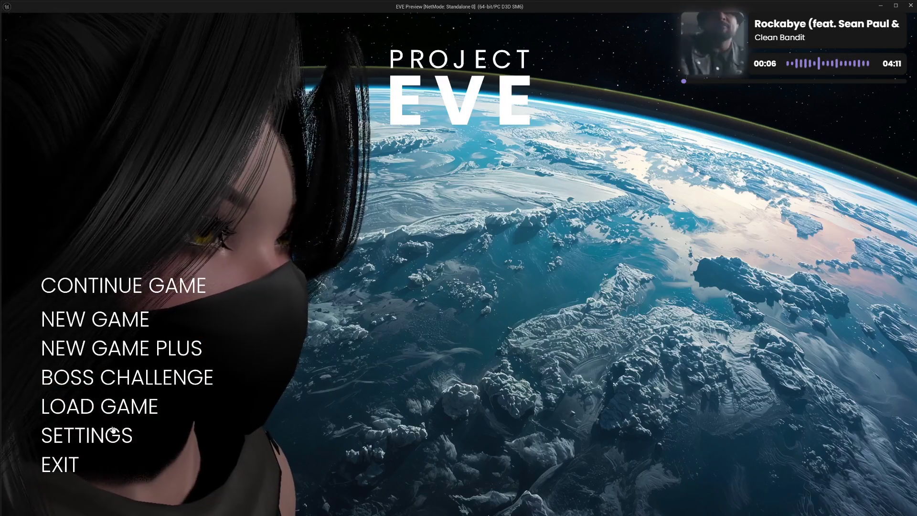
{"action": "left_click", "coordinate": [96, 434]}
{"action": "left_click", "coordinate": [74, 319]}
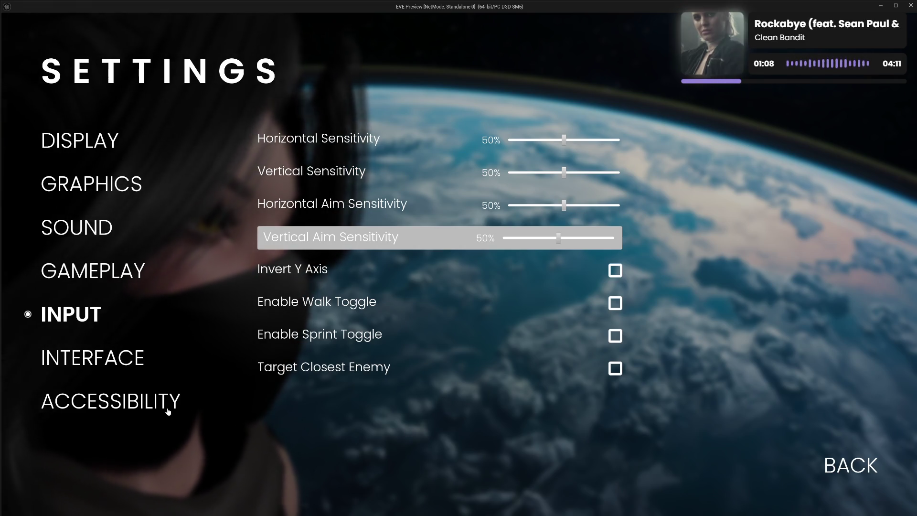
{"action": "left_click", "coordinate": [828, 468]}
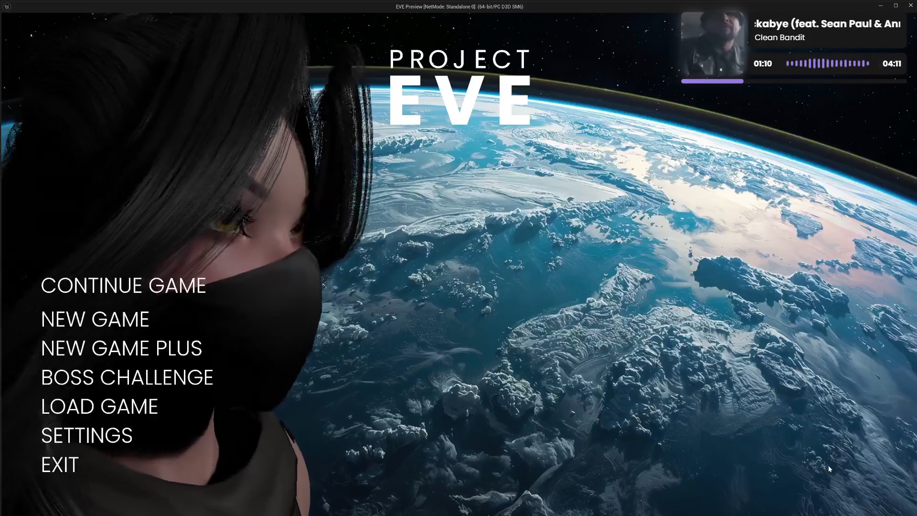
{"action": "left_click", "coordinate": [67, 466]}
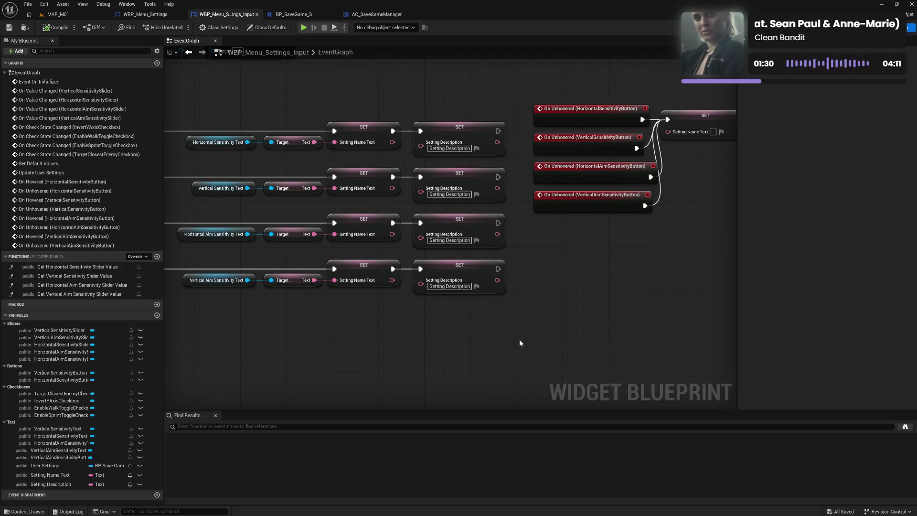
Bring the On Hovered nodes back into view, then switch to the WBP_Menu_Settings_Input Designer.
{"action": "left_click_drag", "start_coordinate": [310, 341], "coordinate": [431, 322]}
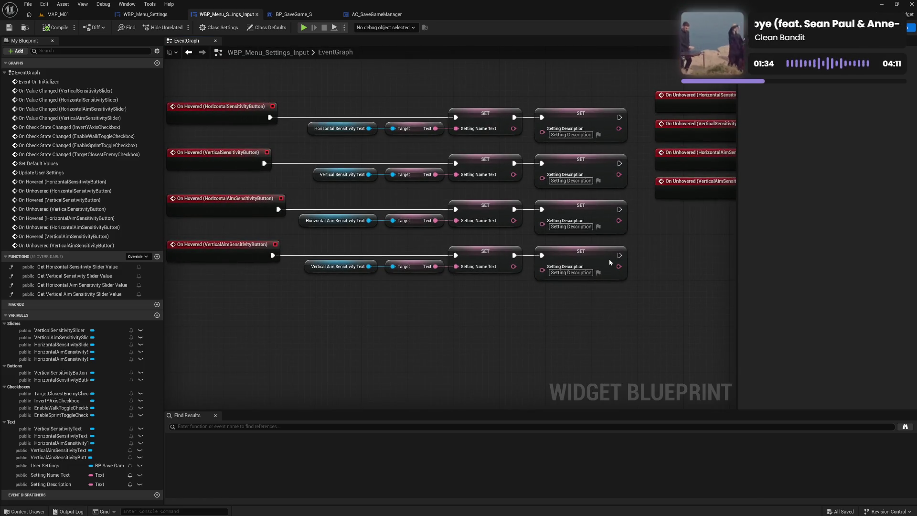
{"action": "left_click", "coordinate": [889, 27]}
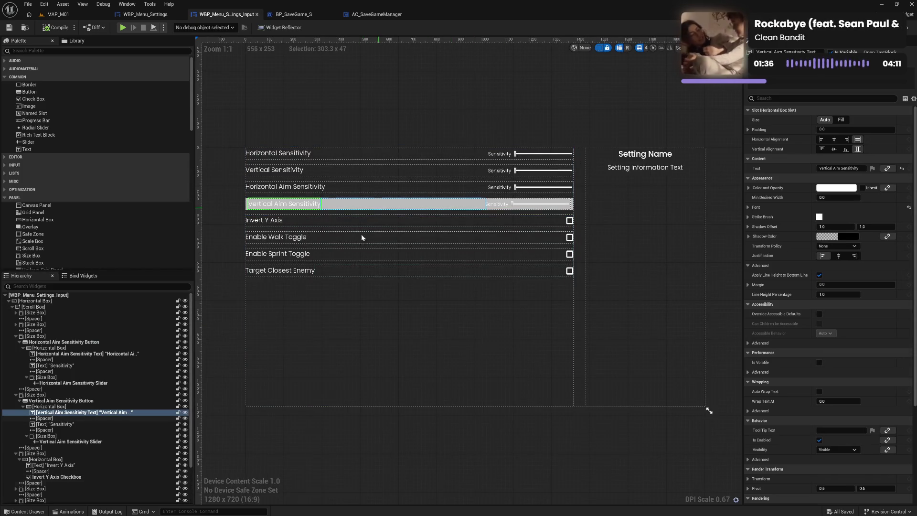
Give the Vertical Aim Sensitivity Button the same transparent row style as Horizontal Aim Sensitivity.
{"action": "left_click", "coordinate": [76, 342]}
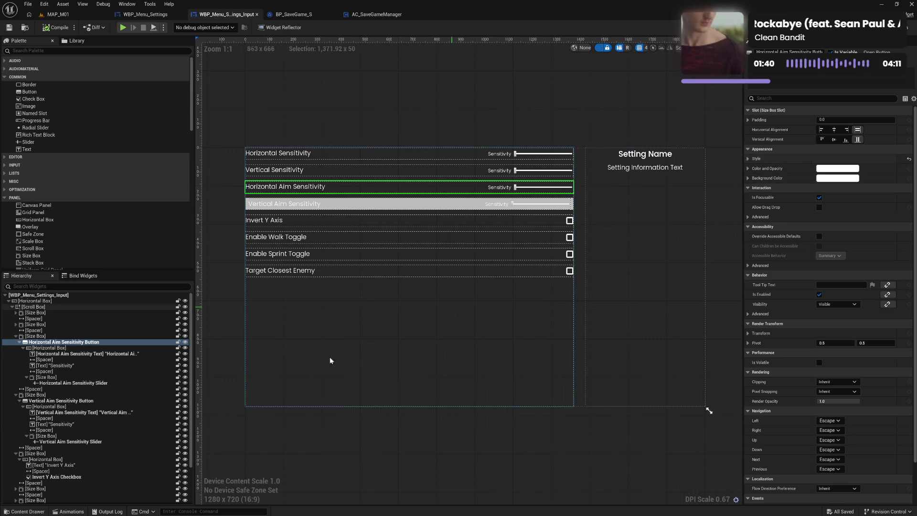
{"action": "left_click", "coordinate": [334, 204]}
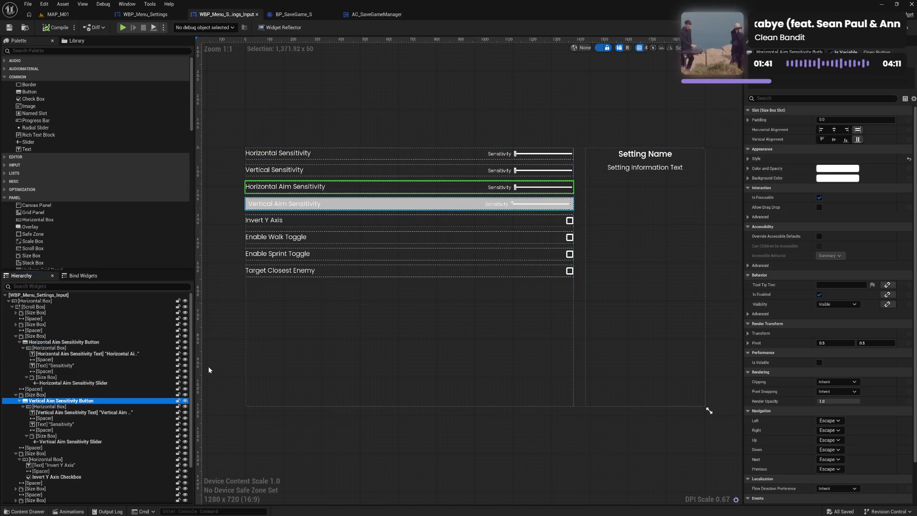
{"action": "left_click", "coordinate": [770, 160], "text": "shift"}
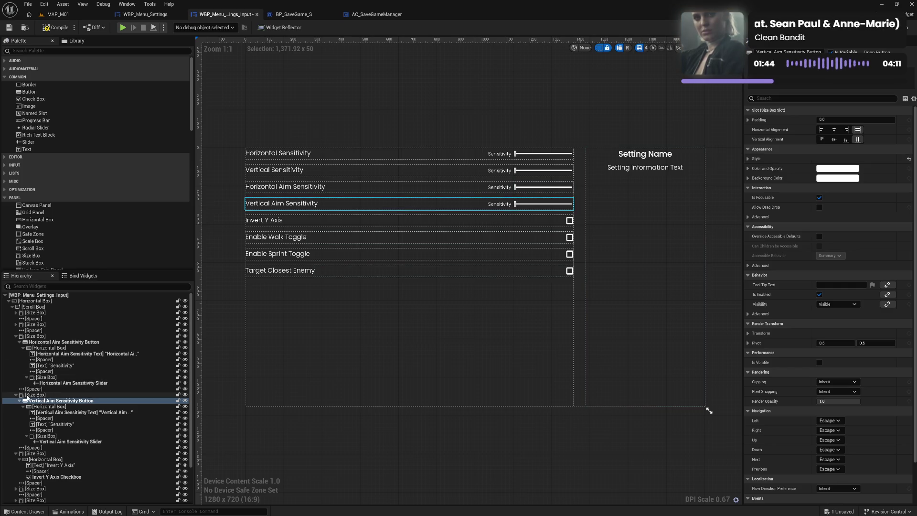
{"action": "left_click", "coordinate": [16, 336]}
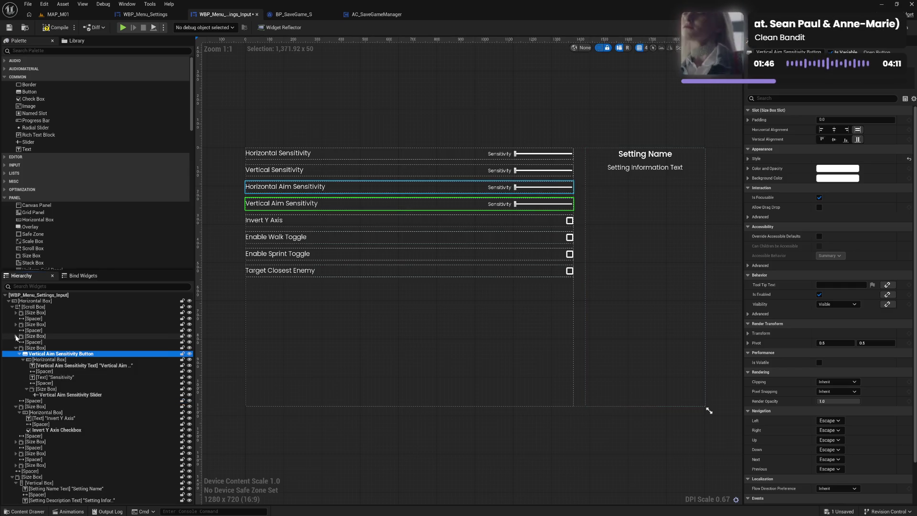
Wrap the Invert Y Axis row in a new Button widget and check its label text.
{"action": "left_click", "coordinate": [46, 92]}
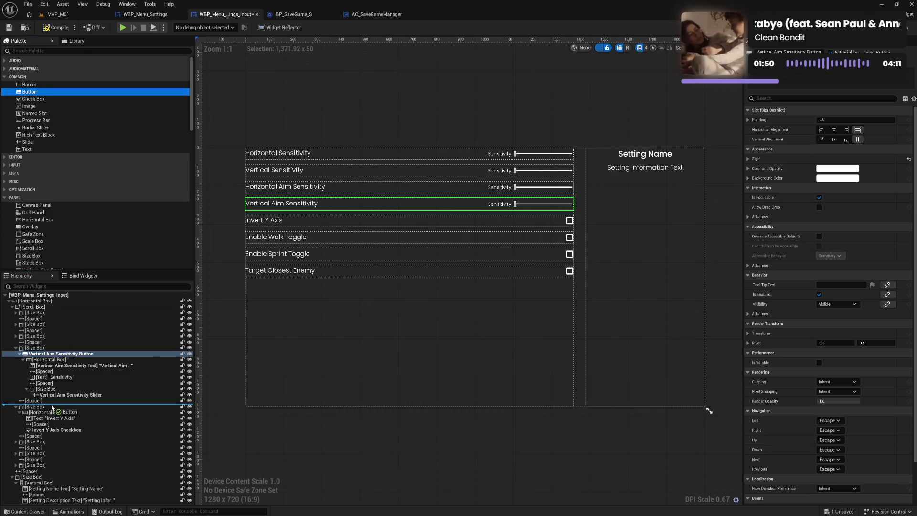
{"action": "mouse_move", "coordinate": [53, 407]}
{"action": "left_mouse_down"}
{"action": "mouse_move", "coordinate": [41, 409]}
{"action": "mouse_move", "coordinate": [41, 438]}
{"action": "left_mouse_up"}
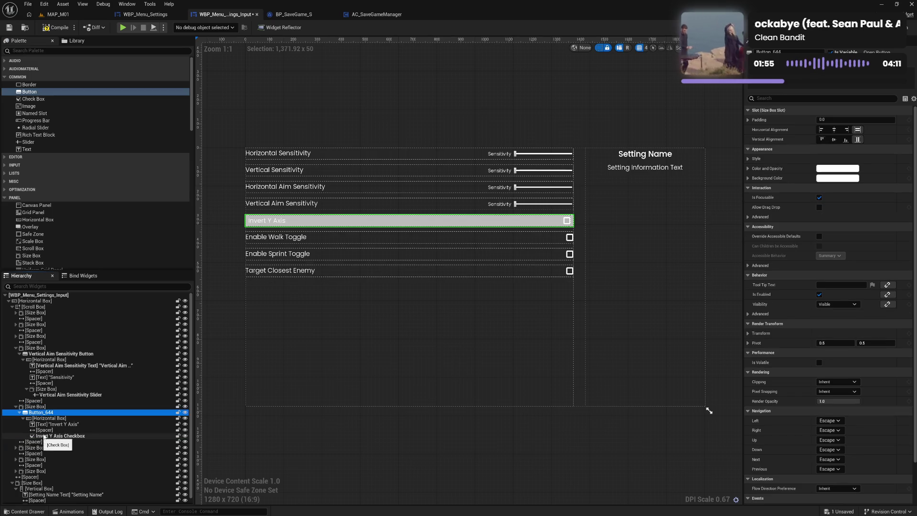
{"action": "left_click", "coordinate": [70, 425]}
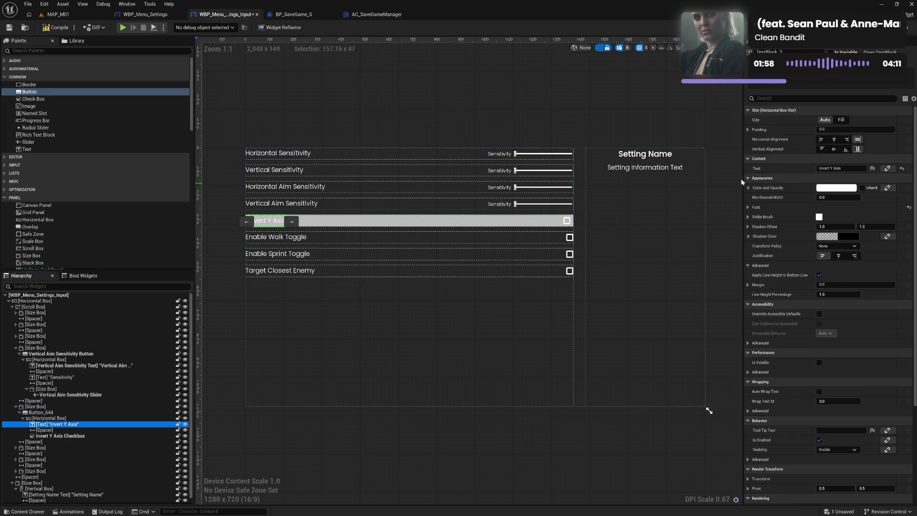
{"action": "left_click", "coordinate": [838, 168]}
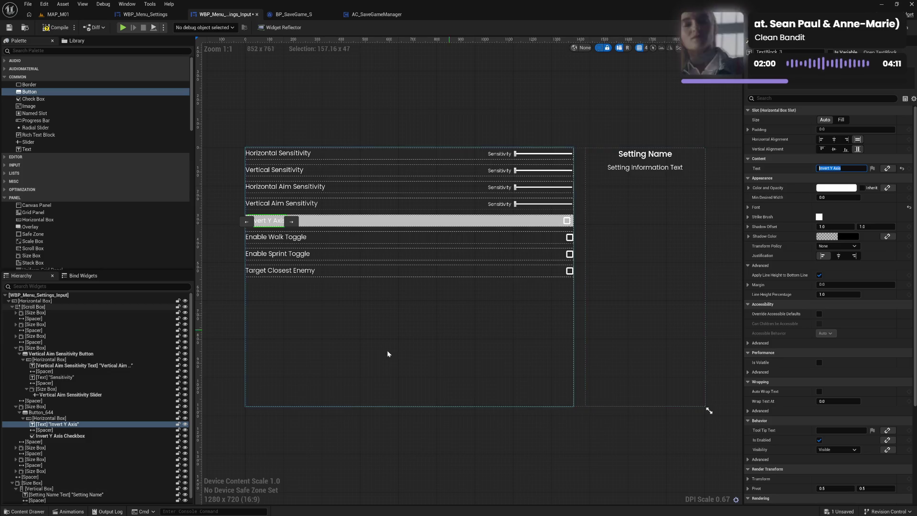
Rename the new widgets Invert Y Axis Button and Invert Y Axis Text in the Hierarchy.
{"action": "double_click", "coordinate": [48, 412]}
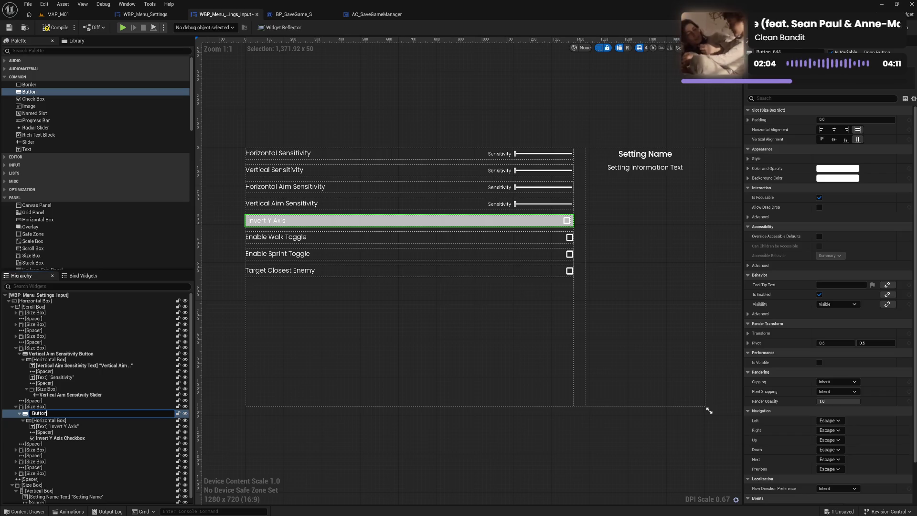
{"action": "type", "text": "Invert Y Axis"}
{"action": "key", "text": "Return"}
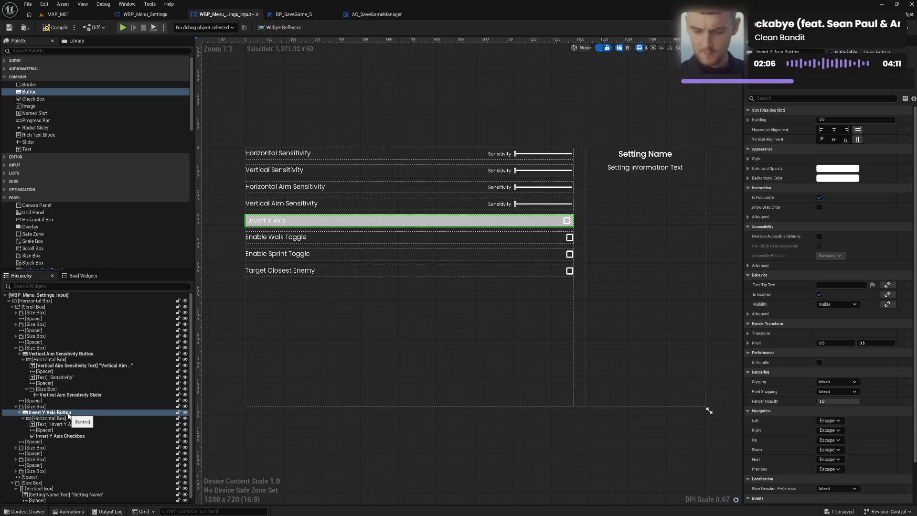
{"action": "double_click", "coordinate": [65, 424]}
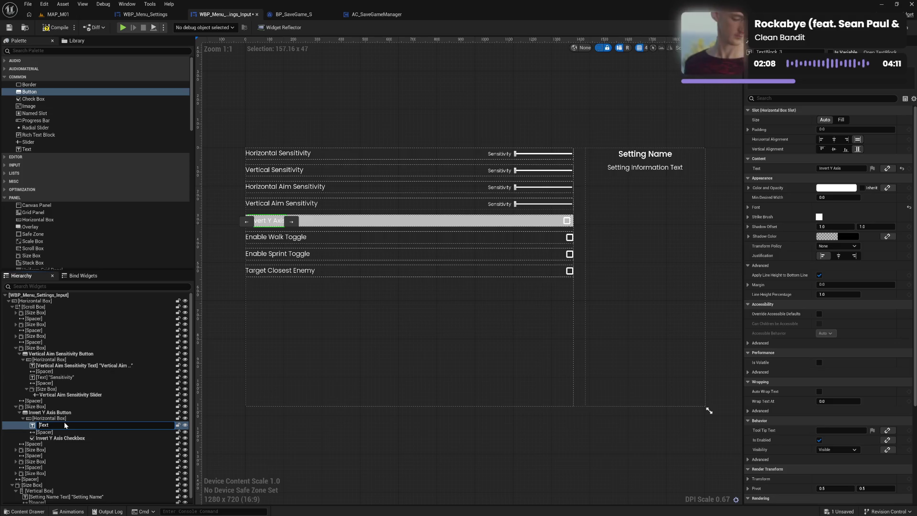
{"action": "key", "text": "Return"}
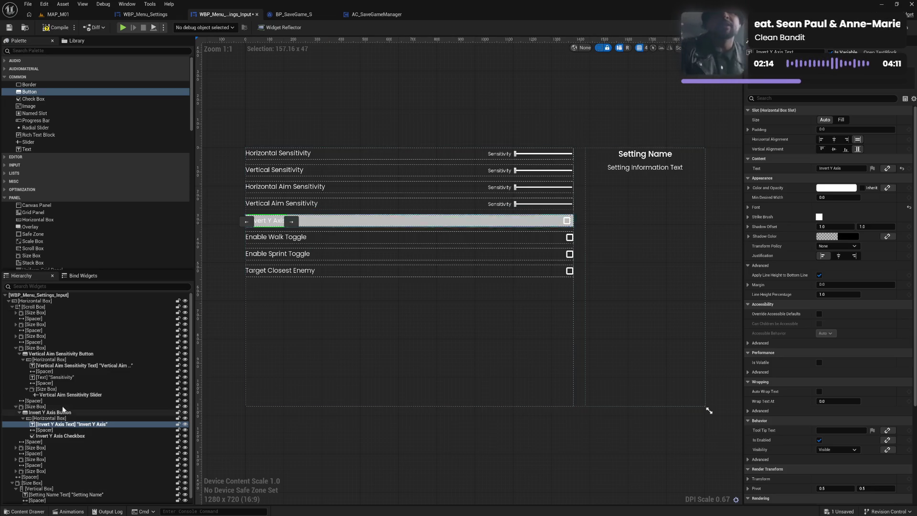
Give Invert Y Axis Button the clear row style used by Vertical Aim Sensitivity, then compile.
{"action": "left_click", "coordinate": [60, 407]}
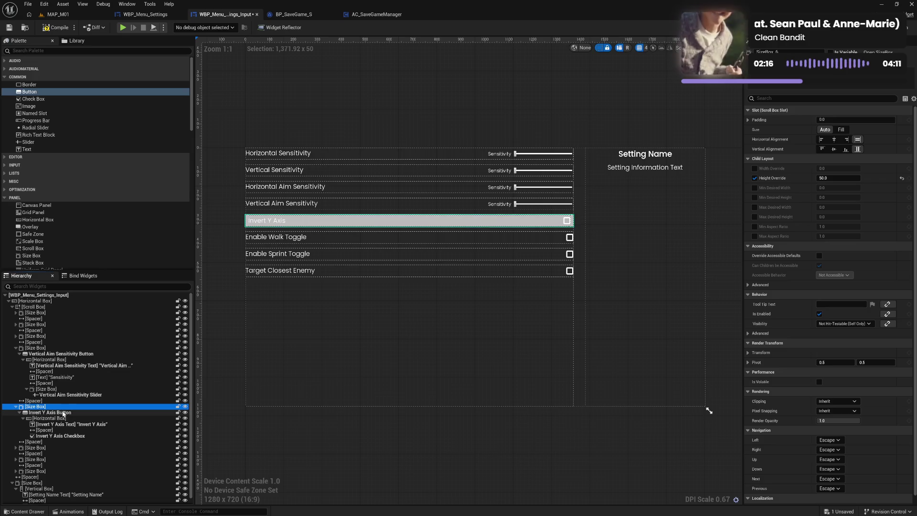
{"action": "left_click", "coordinate": [61, 354]}
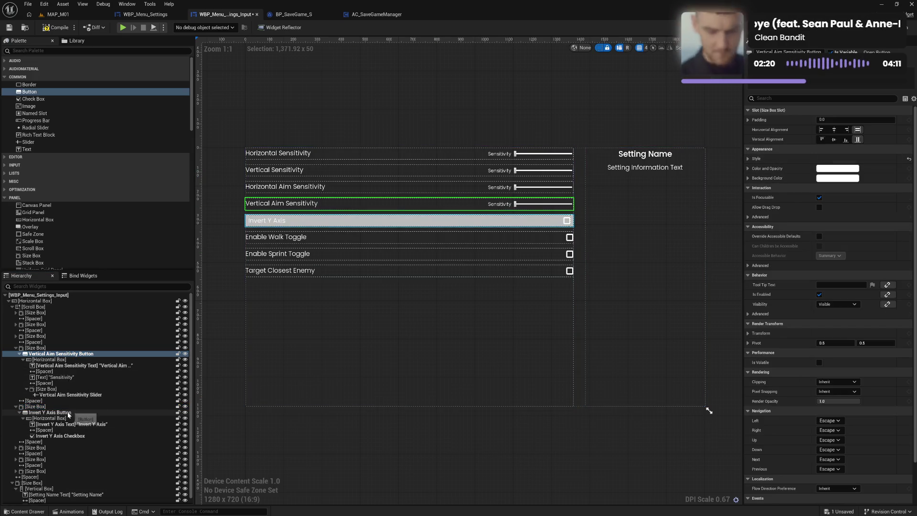
{"action": "left_click", "coordinate": [53, 412]}
{"action": "left_click", "coordinate": [786, 159], "text": "shift"}
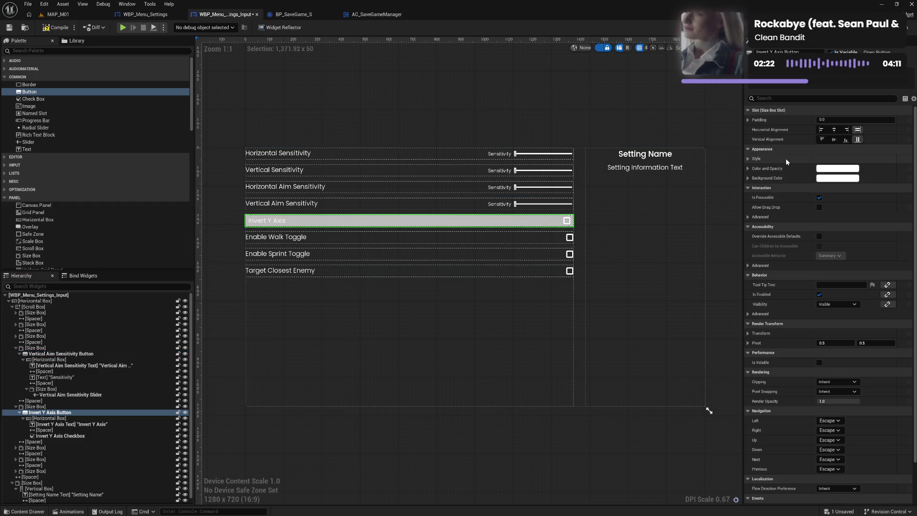
{"action": "left_click", "coordinate": [64, 28]}
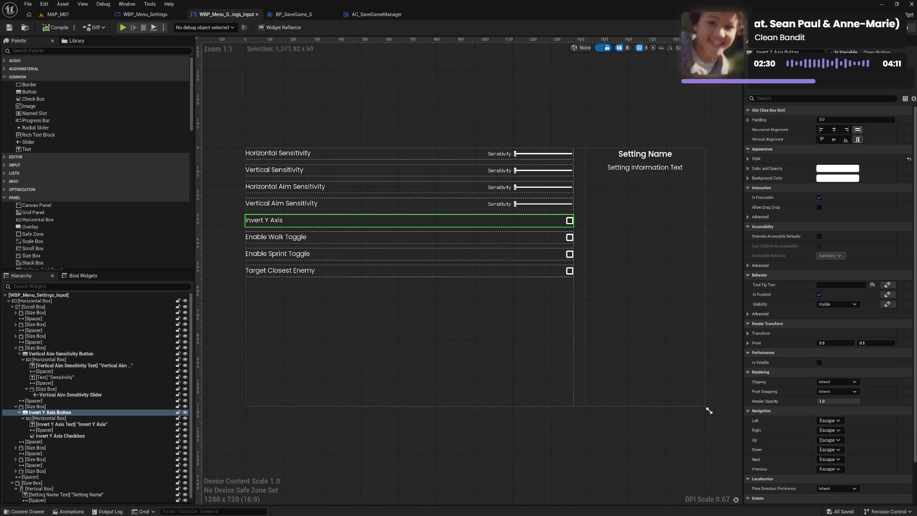
In the Graph, file VerticalAimSensitivityText under Text and VerticalAimSensitivityButton under Buttons, then compile.
{"action": "key", "text": "ctrl+shift+g"}
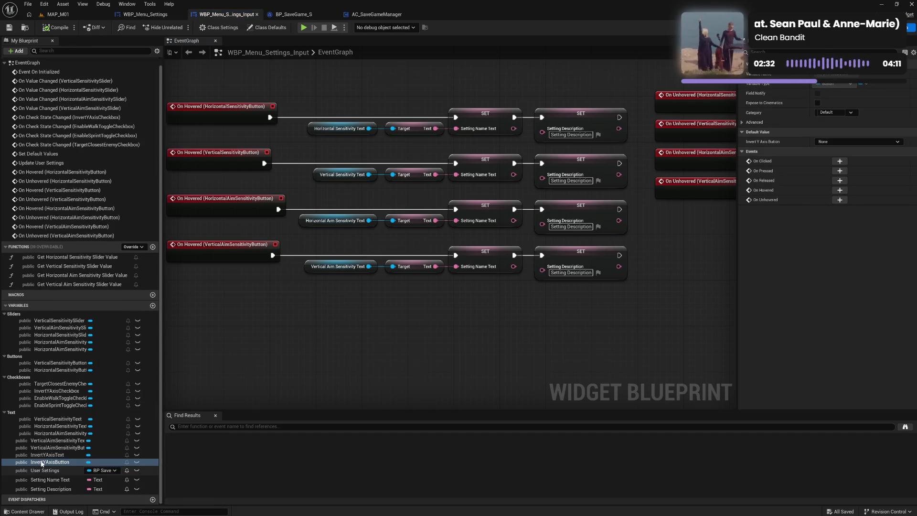
{"action": "left_click_drag", "start_coordinate": [53, 440], "coordinate": [24, 413]}
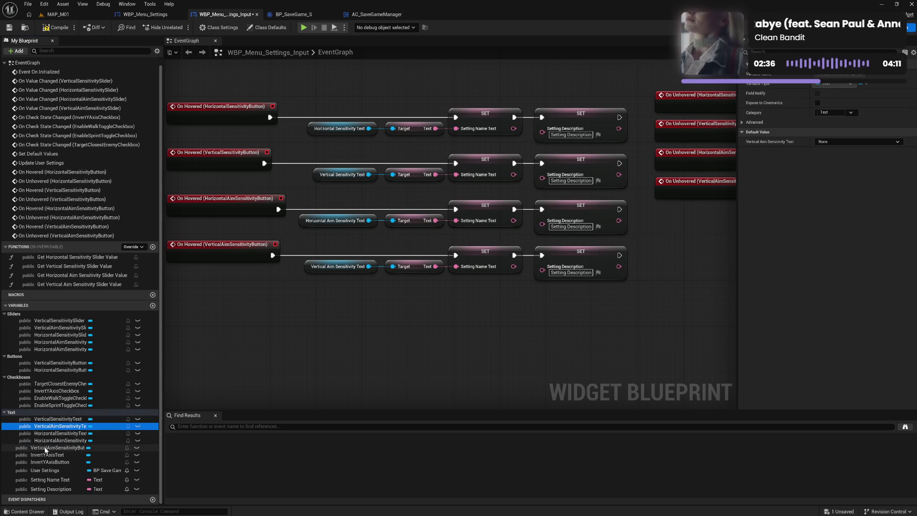
{"action": "mouse_move", "coordinate": [46, 448]}
{"action": "left_mouse_down"}
{"action": "mouse_move", "coordinate": [41, 375]}
{"action": "mouse_move", "coordinate": [14, 325]}
{"action": "mouse_move", "coordinate": [14, 361]}
{"action": "left_mouse_up"}
{"action": "left_click", "coordinate": [266, 343]}
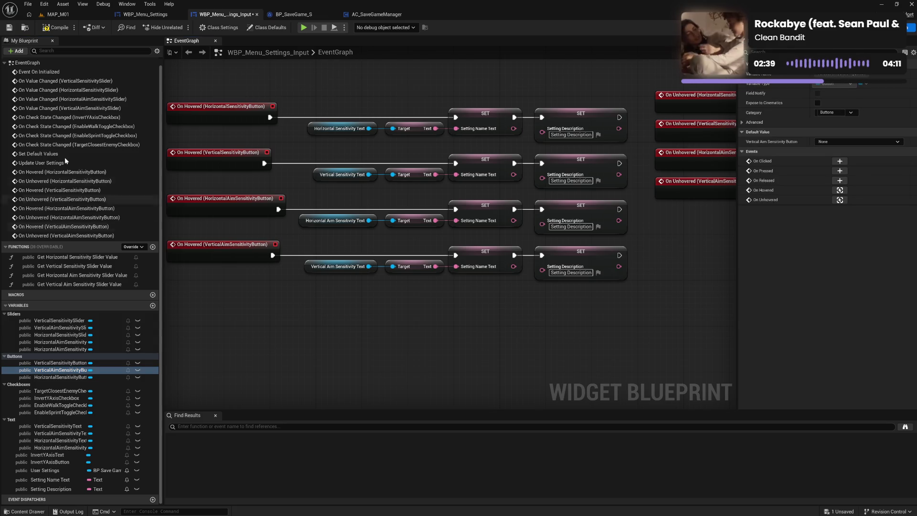
{"action": "left_click", "coordinate": [53, 28]}
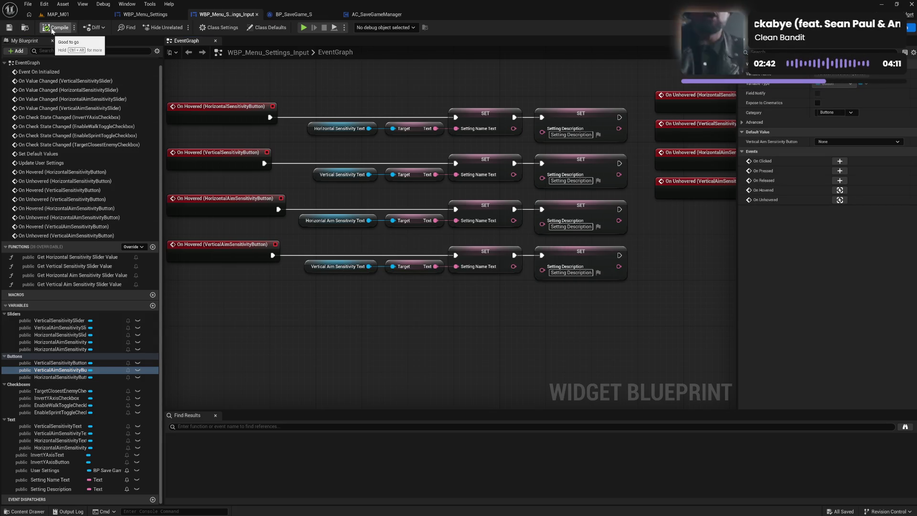
Add an On Hovered event for InvertYAxisButton.
{"action": "left_click", "coordinate": [5, 66]}
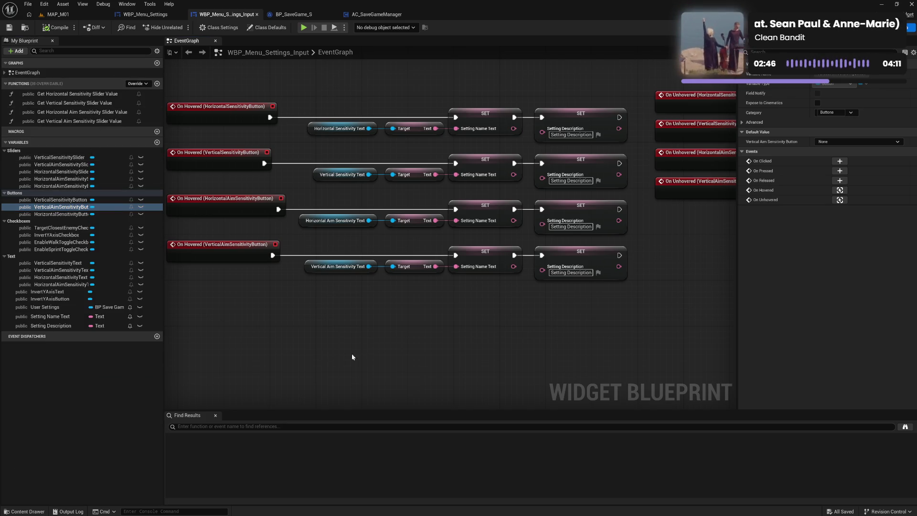
{"action": "mouse_move", "coordinate": [352, 353]}
{"action": "left_mouse_down"}
{"action": "mouse_move", "coordinate": [186, 344]}
{"action": "mouse_move", "coordinate": [418, 319]}
{"action": "left_mouse_up"}
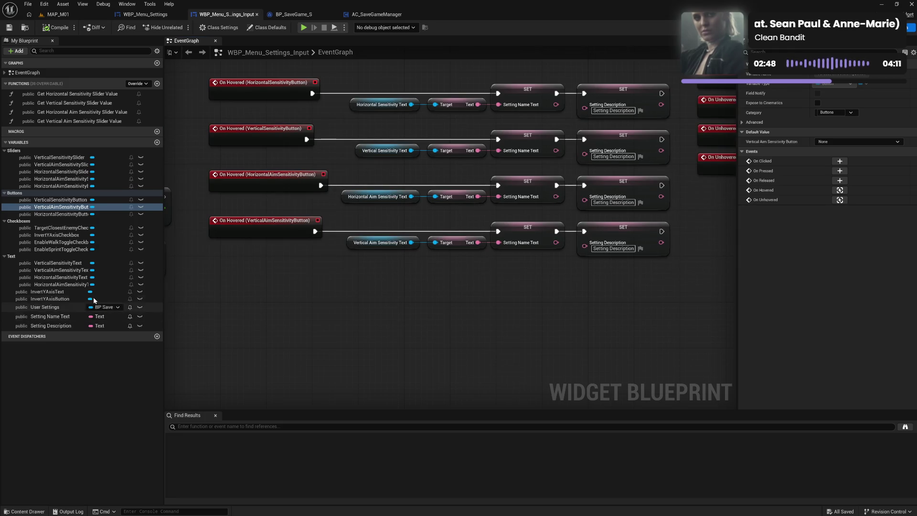
{"action": "left_click", "coordinate": [52, 299]}
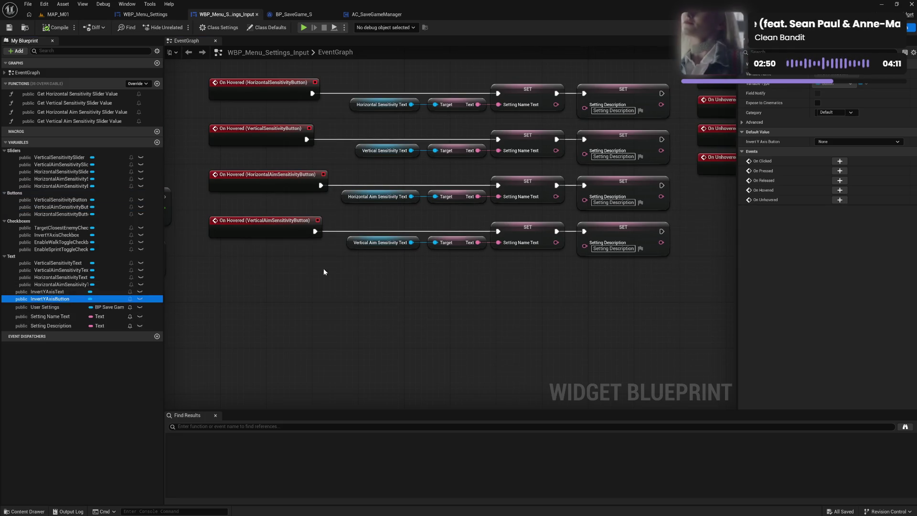
{"action": "left_click", "coordinate": [839, 190]}
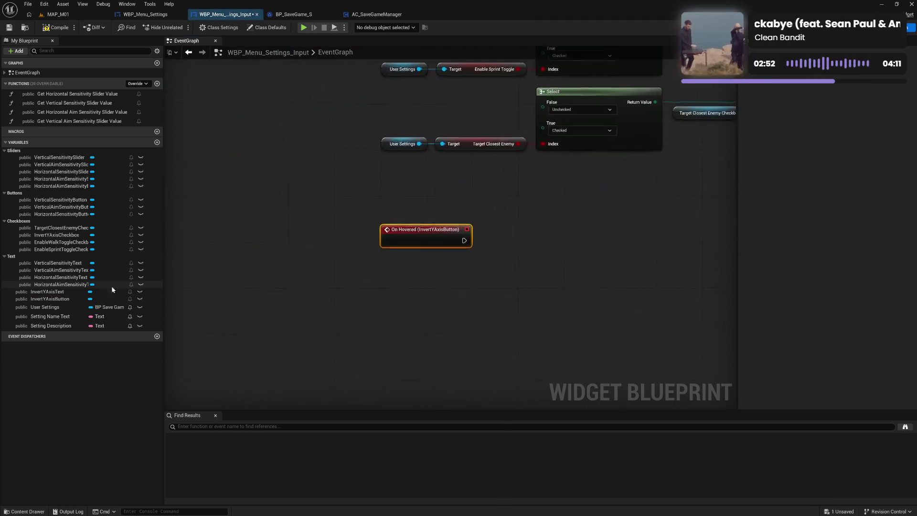
Add On Unhovered (InvertYAxisButton) beside the other unhover events, wire it to the Setting Name Text reset, and compile.
{"action": "left_click", "coordinate": [61, 299]}
{"action": "left_click", "coordinate": [840, 199]}
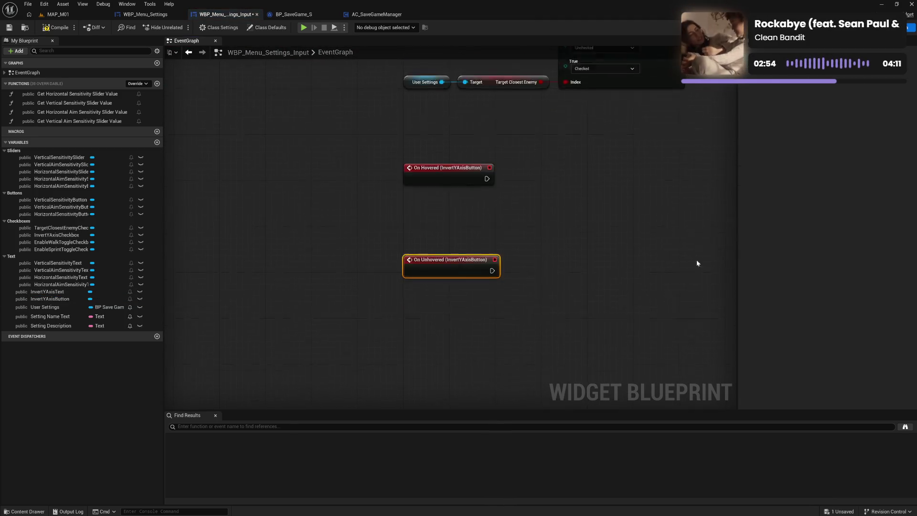
{"action": "left_click_drag", "start_coordinate": [443, 226], "coordinate": [445, 162]}
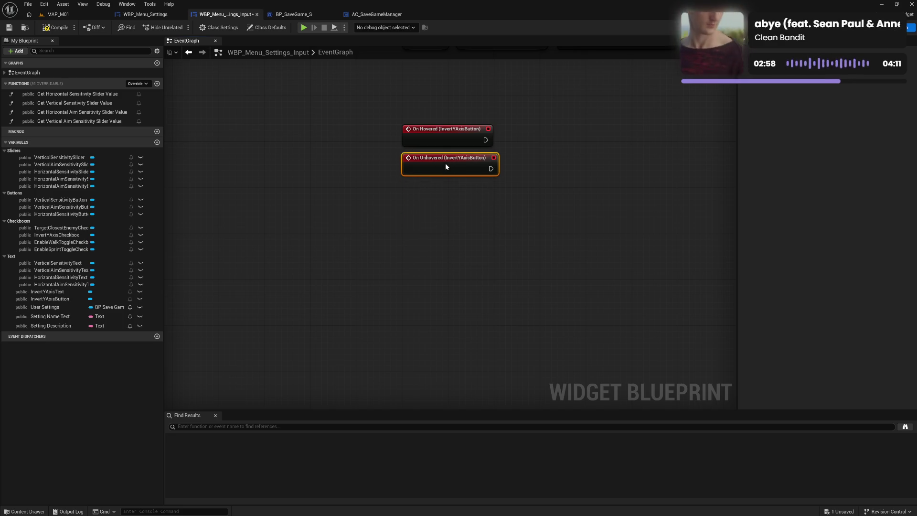
{"action": "mouse_move", "coordinate": [419, 123]}
{"action": "left_mouse_down"}
{"action": "mouse_move", "coordinate": [463, 156]}
{"action": "mouse_move", "coordinate": [597, 119]}
{"action": "mouse_move", "coordinate": [745, 10]}
{"action": "mouse_move", "coordinate": [792, 3]}
{"action": "mouse_move", "coordinate": [401, 237]}
{"action": "mouse_move", "coordinate": [400, 249]}
{"action": "left_mouse_up"}
{"action": "left_click", "coordinate": [485, 232]}
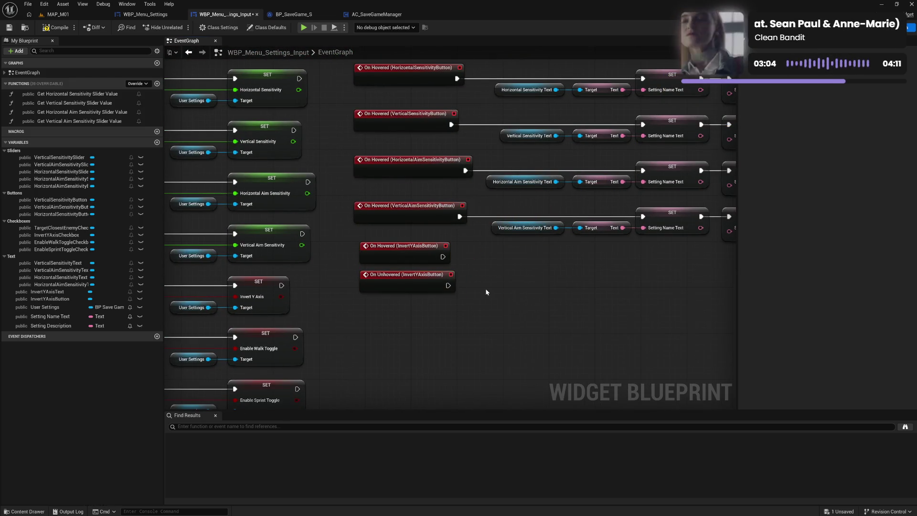
{"action": "left_click_drag", "start_coordinate": [410, 284], "coordinate": [616, 164]}
{"action": "mouse_move", "coordinate": [687, 99]}
{"action": "left_mouse_down"}
{"action": "mouse_move", "coordinate": [620, 103]}
{"action": "mouse_move", "coordinate": [549, 215]}
{"action": "mouse_move", "coordinate": [483, 285]}
{"action": "mouse_move", "coordinate": [374, 245]}
{"action": "mouse_move", "coordinate": [467, 136]}
{"action": "mouse_move", "coordinate": [465, 124]}
{"action": "left_mouse_up"}
{"action": "left_click", "coordinate": [484, 261]}
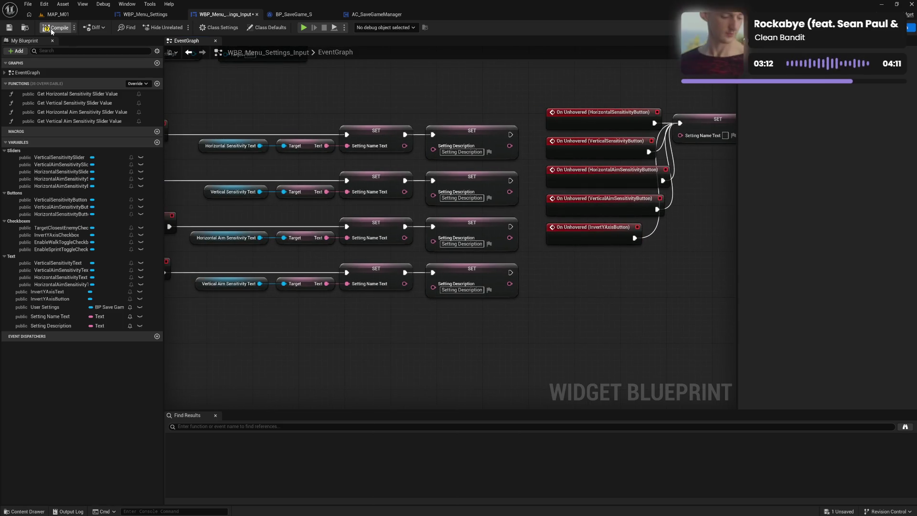
{"action": "left_click", "coordinate": [54, 28]}
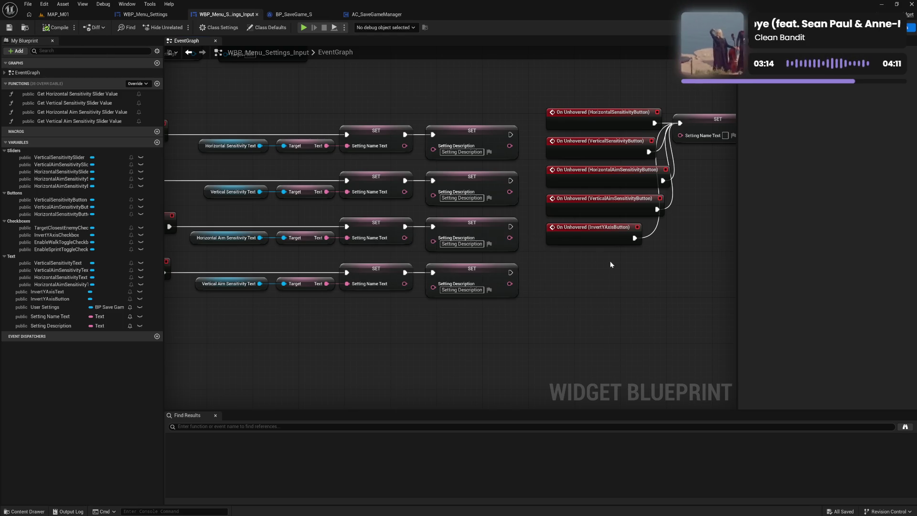
{"action": "left_click_drag", "start_coordinate": [614, 294], "coordinate": [474, 309]}
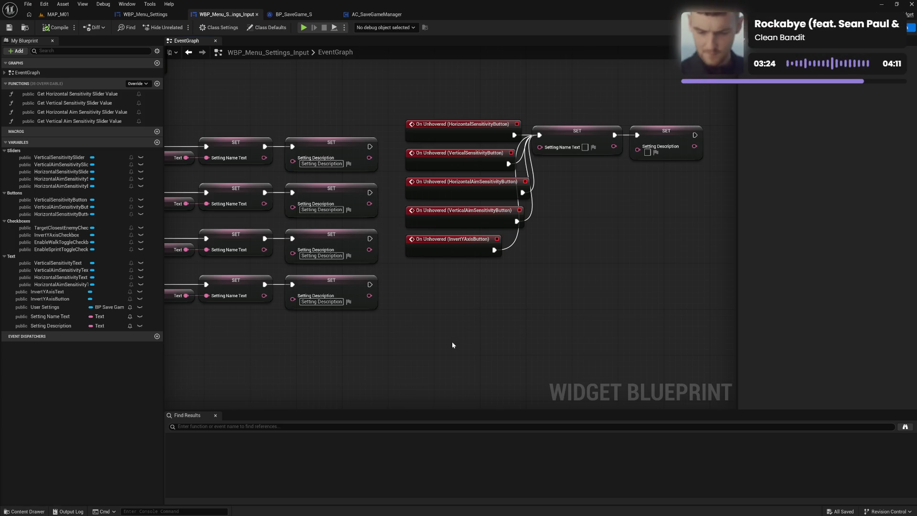
Copy the name and description setters for the Invert Y Axis row, with InvertYAxisText feeding the Target pin.
{"action": "left_click_drag", "start_coordinate": [364, 377], "coordinate": [535, 353]}
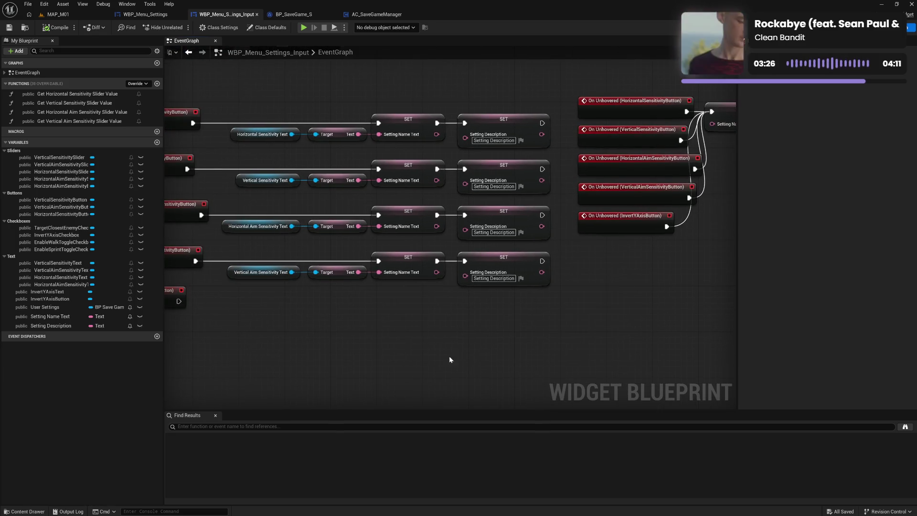
{"action": "mouse_move", "coordinate": [449, 359]}
{"action": "left_mouse_down"}
{"action": "mouse_move", "coordinate": [407, 350]}
{"action": "mouse_move", "coordinate": [479, 354]}
{"action": "left_mouse_up"}
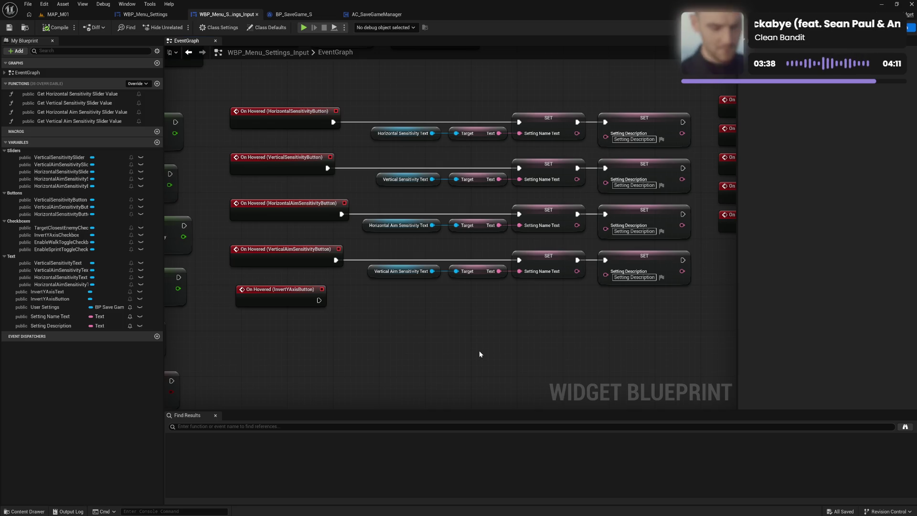
{"action": "left_click_drag", "start_coordinate": [479, 354], "coordinate": [455, 356]}
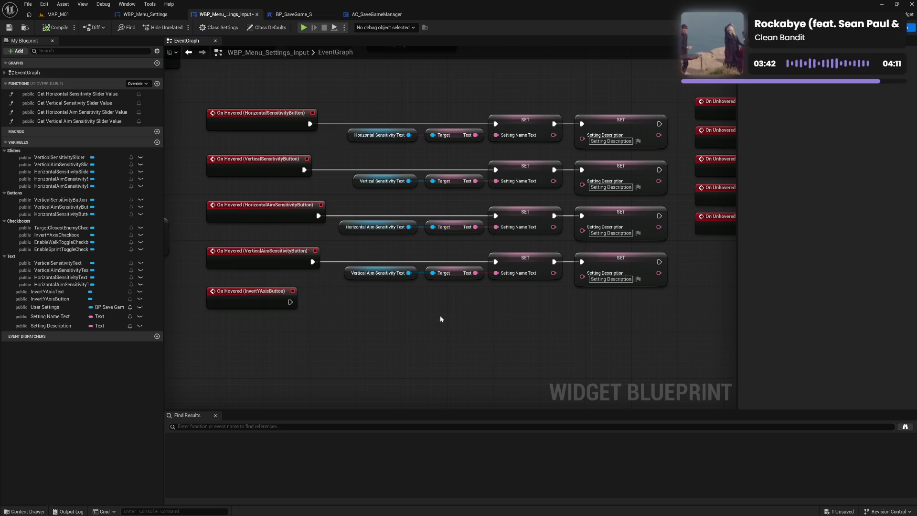
{"action": "left_click_drag", "start_coordinate": [520, 269], "coordinate": [590, 263]}
{"action": "key", "text": "ctrl+c"}
{"action": "key", "text": "ctrl+v"}
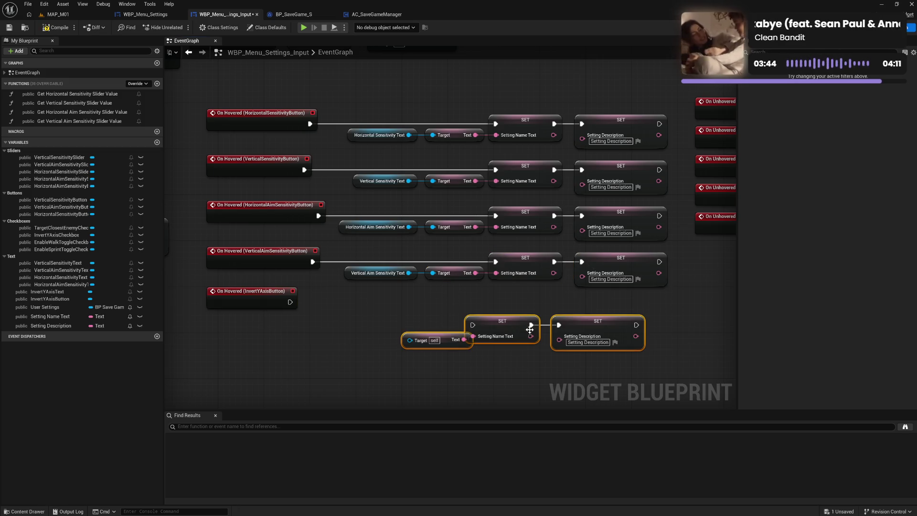
{"action": "left_click_drag", "start_coordinate": [580, 321], "coordinate": [580, 310]}
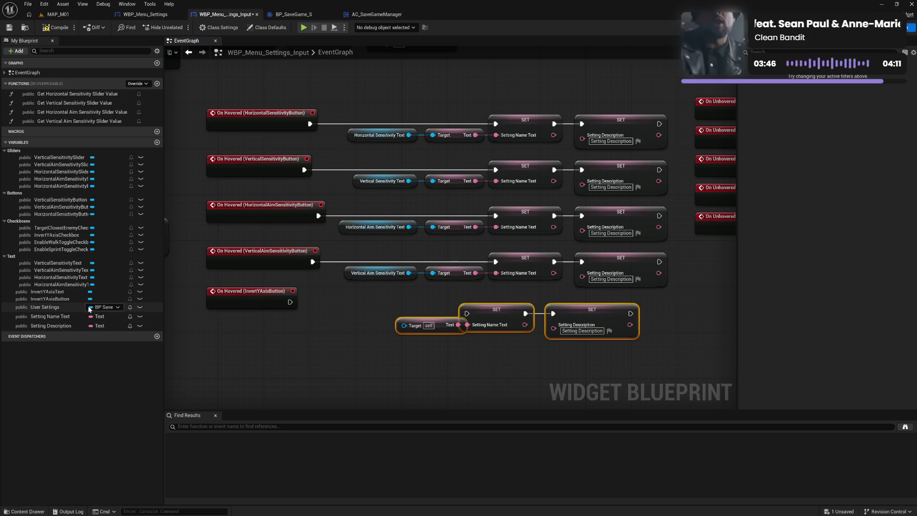
{"action": "left_click", "coordinate": [52, 291]}
{"action": "left_click_drag", "start_coordinate": [186, 305], "coordinate": [403, 325]}
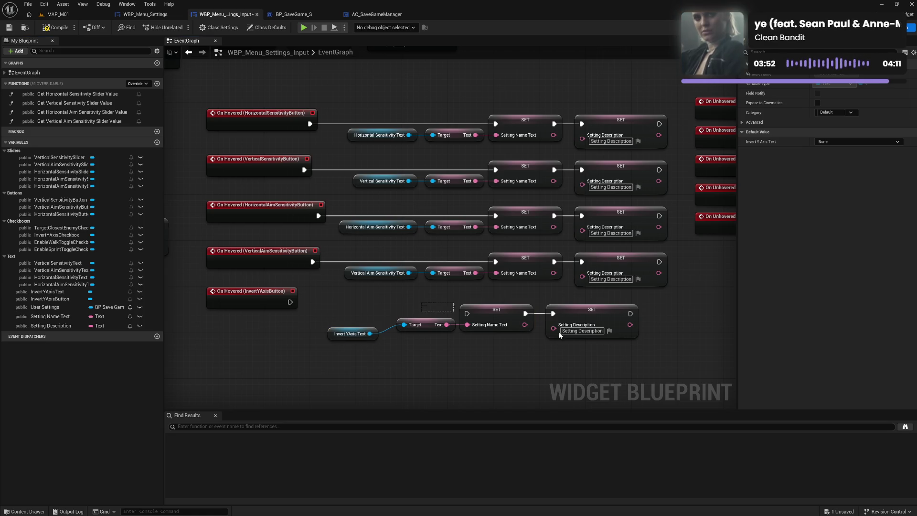
{"action": "mouse_move", "coordinate": [561, 336]}
{"action": "left_mouse_down"}
{"action": "mouse_move", "coordinate": [617, 300]}
{"action": "mouse_move", "coordinate": [618, 308]}
{"action": "left_mouse_up"}
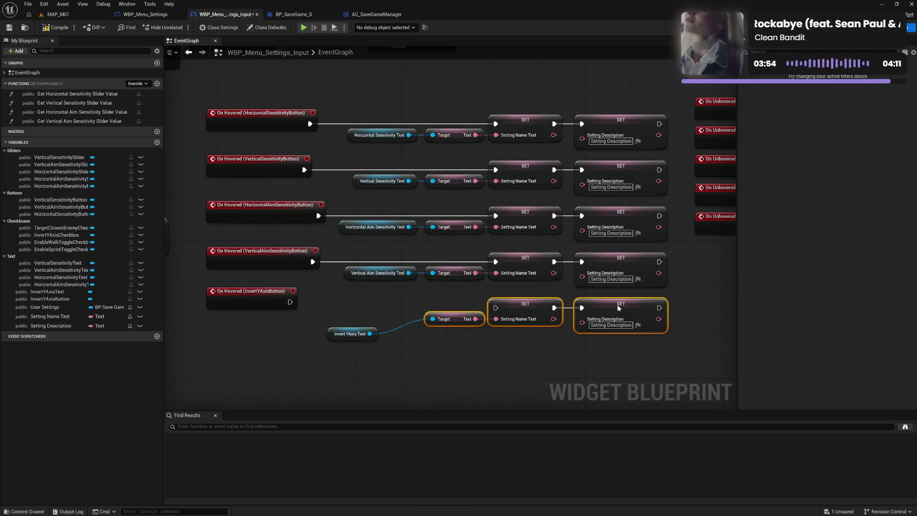
Align the InvertYAxisText getter in line with the other four text getters.
{"action": "left_click_drag", "start_coordinate": [442, 334], "coordinate": [454, 125]}
{"action": "mouse_move", "coordinate": [539, 349]}
{"action": "left_mouse_down"}
{"action": "mouse_move", "coordinate": [554, 126]}
{"action": "mouse_move", "coordinate": [601, 114]}
{"action": "mouse_move", "coordinate": [637, 127]}
{"action": "left_mouse_up"}
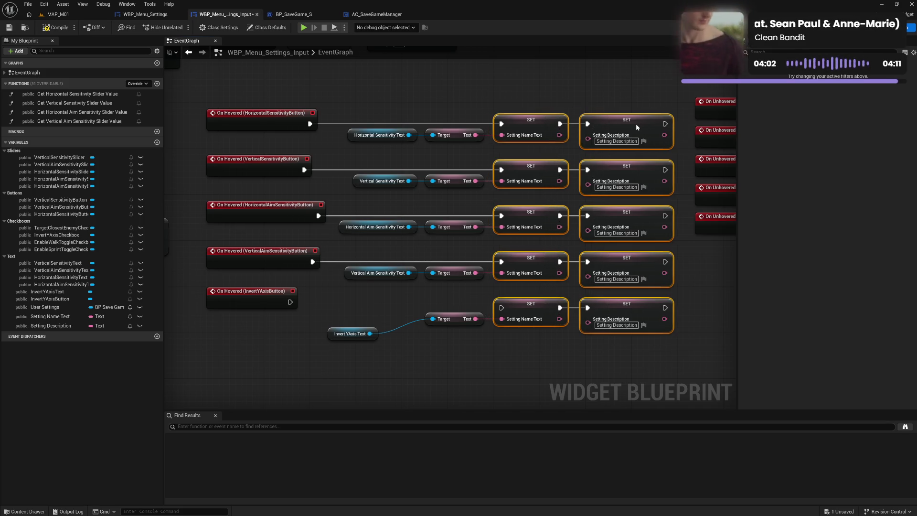
{"action": "left_click", "coordinate": [548, 341]}
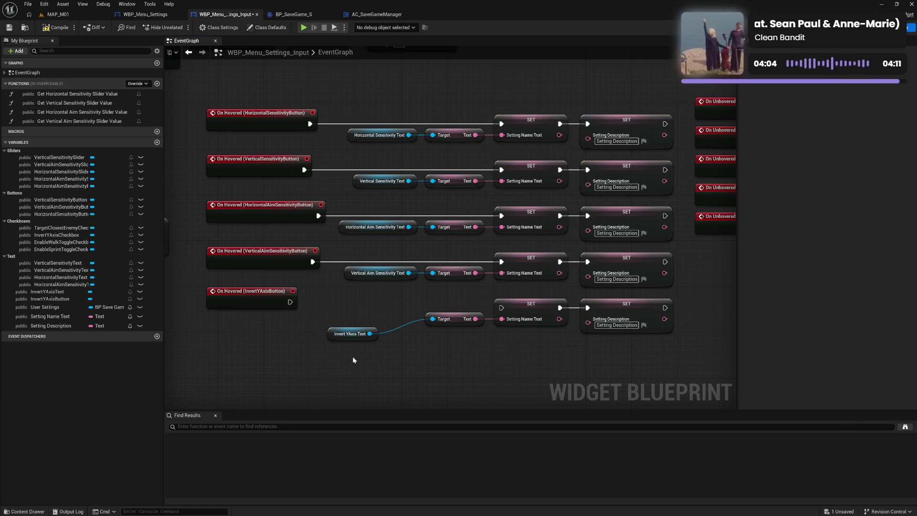
{"action": "left_click_drag", "start_coordinate": [353, 356], "coordinate": [377, 143]}
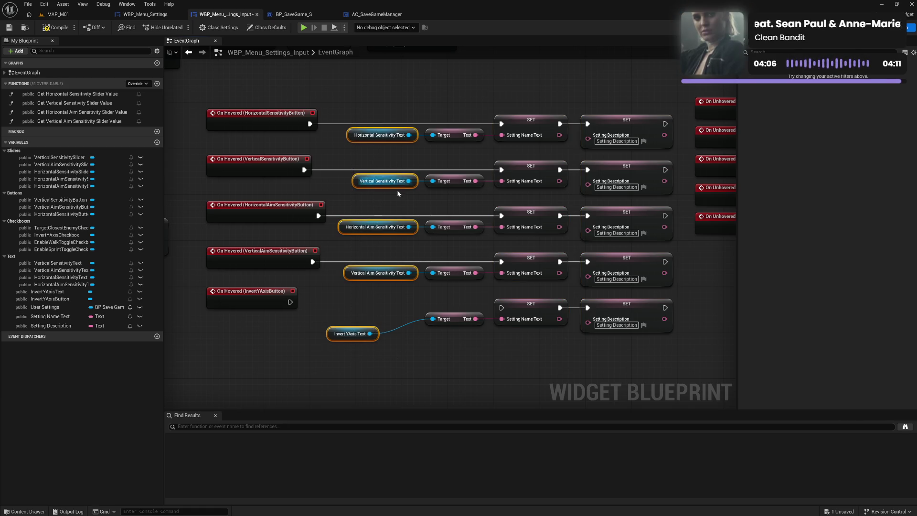
{"action": "key", "text": "shift+d"}
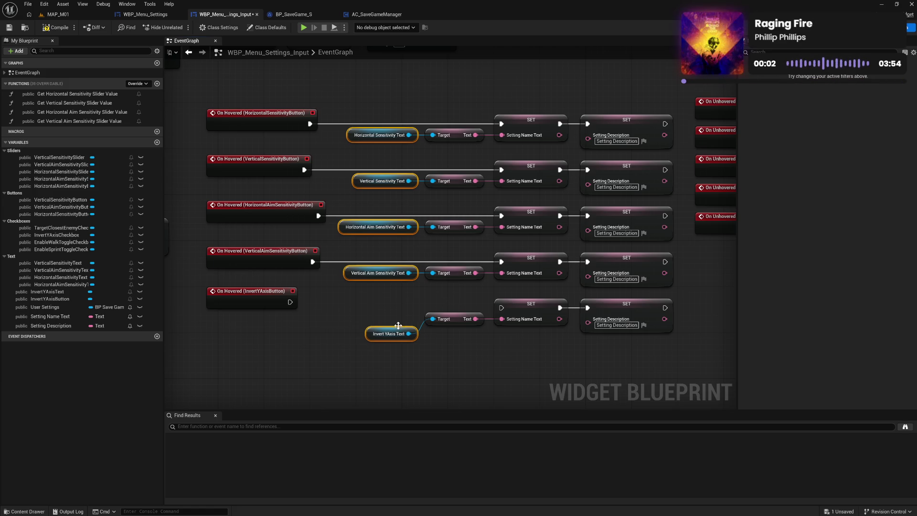
{"action": "left_click_drag", "start_coordinate": [391, 313], "coordinate": [679, 344]}
{"action": "key", "text": "q"}
{"action": "left_click", "coordinate": [344, 317]}
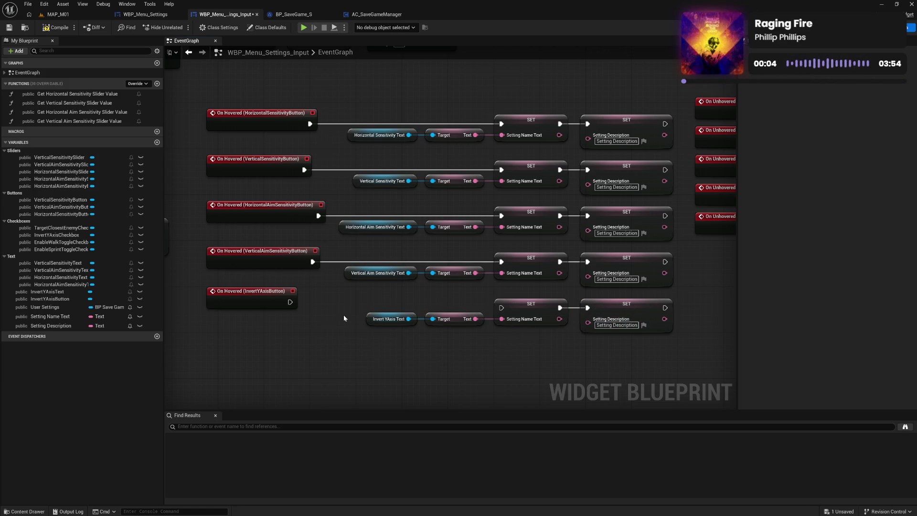
Connect On Hovered (InvertYAxisButton) to its SET node, straighten the wire, and save.
{"action": "mouse_move", "coordinate": [288, 303]}
{"action": "left_mouse_down"}
{"action": "mouse_move", "coordinate": [546, 311]}
{"action": "mouse_move", "coordinate": [501, 308]}
{"action": "left_mouse_up"}
{"action": "left_click_drag", "start_coordinate": [253, 308], "coordinate": [260, 314]}
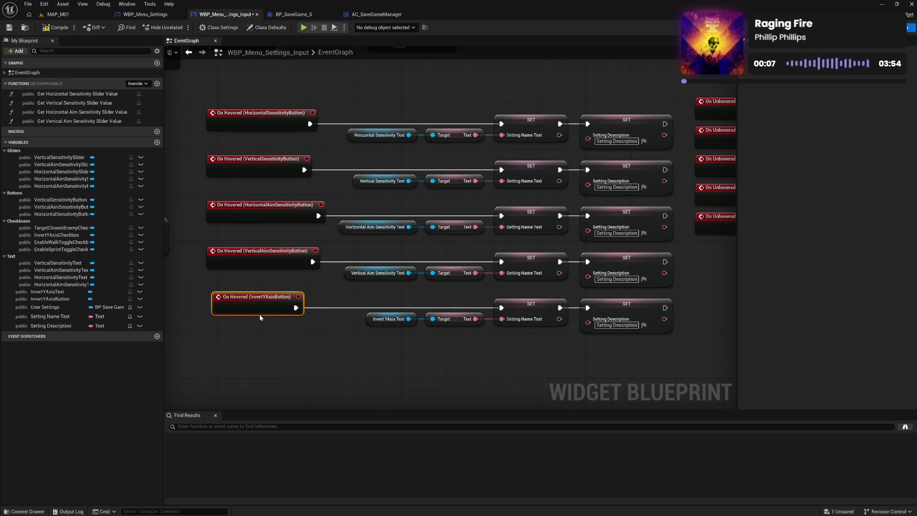
{"action": "left_click", "coordinate": [285, 349]}
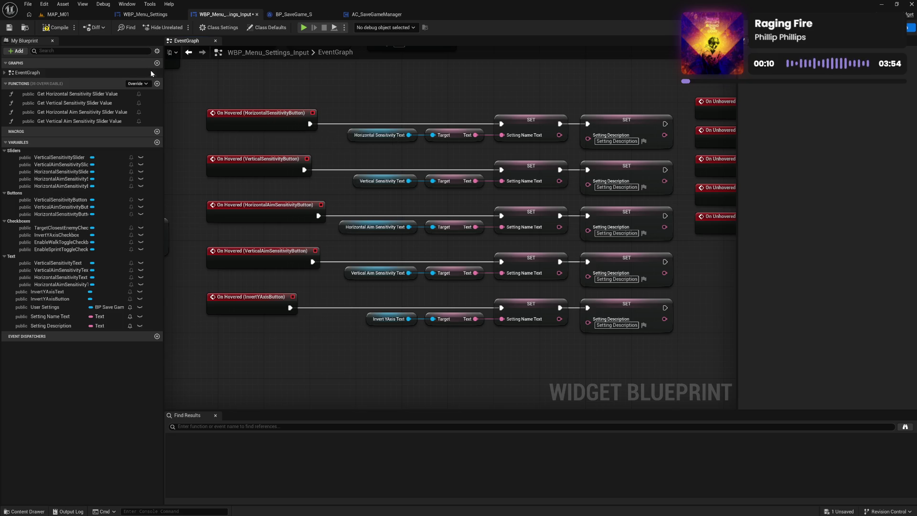
{"action": "key", "text": "ctrl+s"}
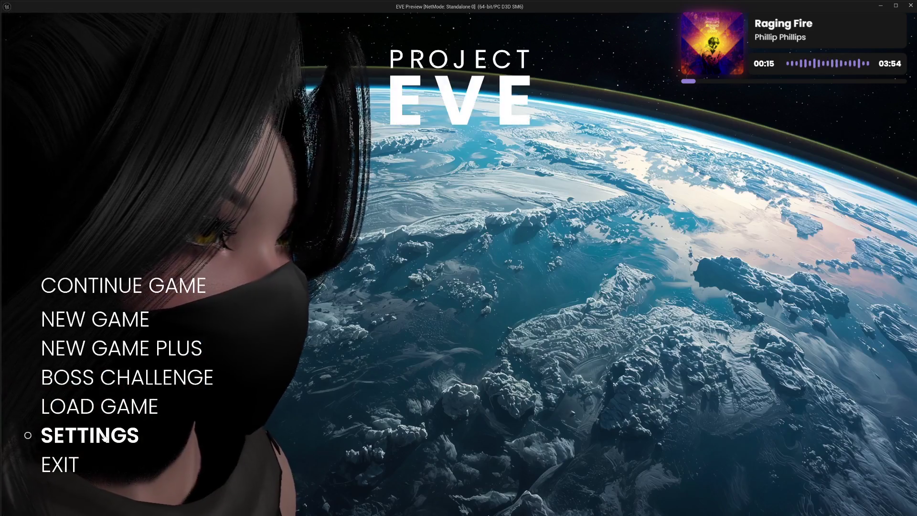
Play-test SETTINGS > INPUT, hovering the rows to confirm their names show, then go back and exit.
{"action": "left_click", "coordinate": [72, 435]}
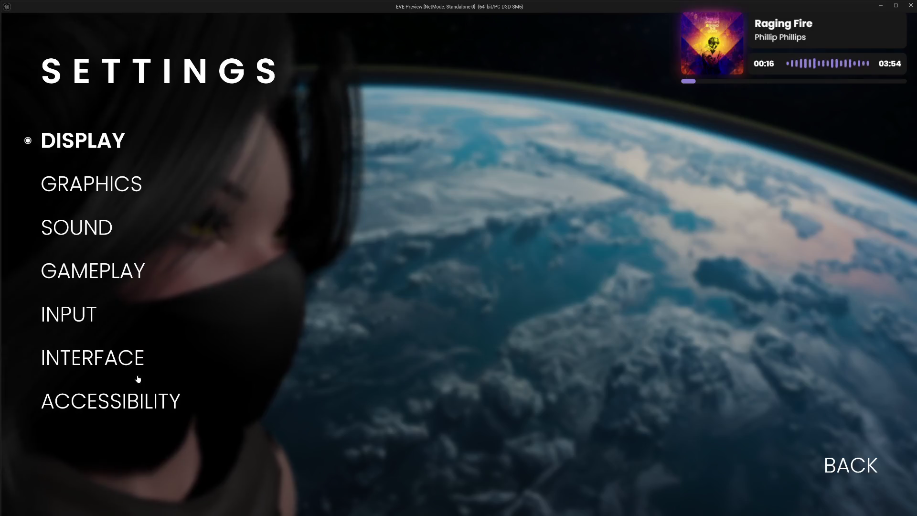
{"action": "left_click", "coordinate": [88, 317]}
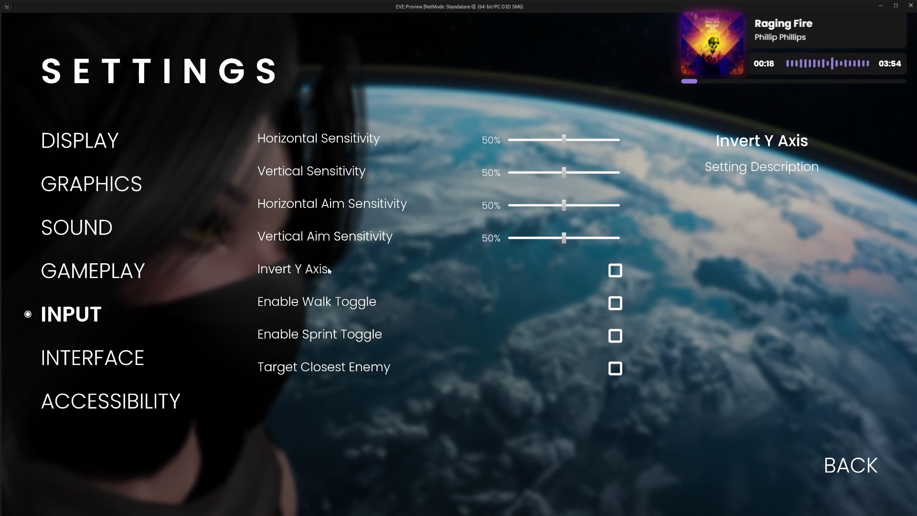
{"action": "mouse_move", "coordinate": [334, 239]}
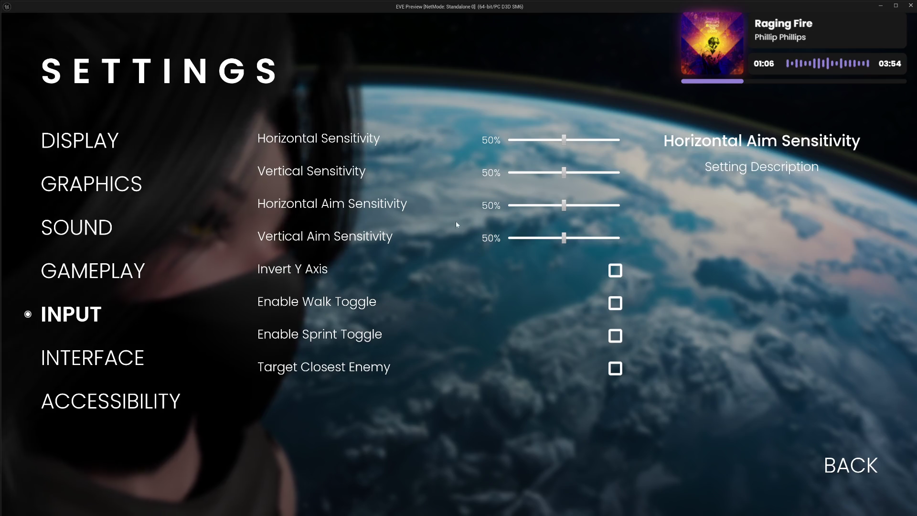
{"action": "left_click", "coordinate": [845, 473]}
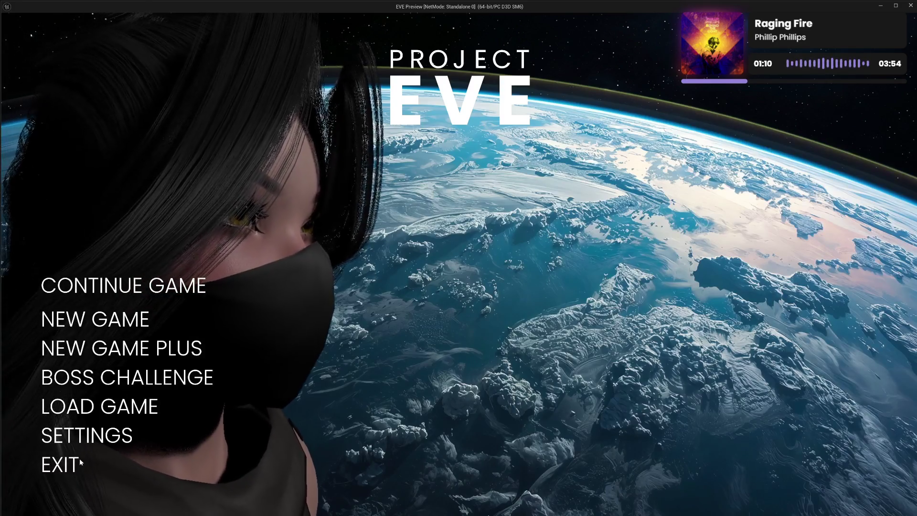
{"action": "left_click", "coordinate": [78, 461]}
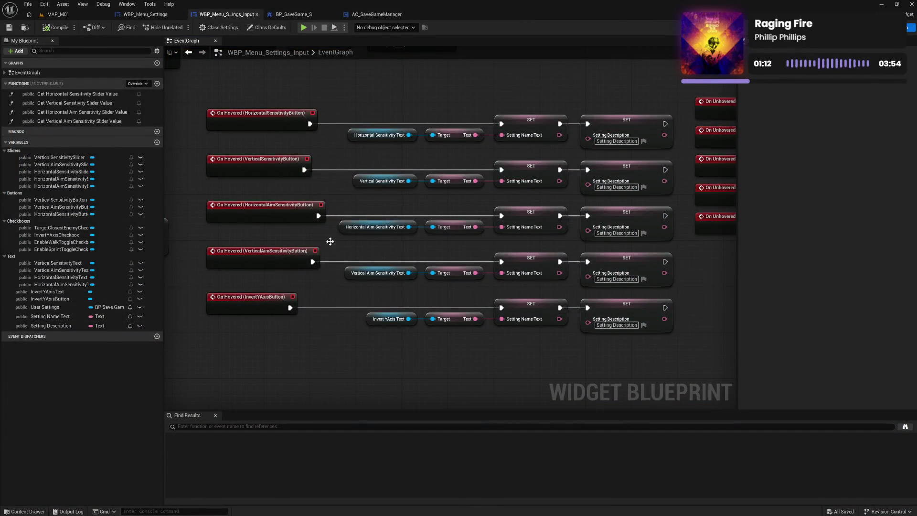
File InvertYAxisText under Text, and InvertYAxisButton and HorizontalAimSensitivityButton under Buttons.
{"action": "left_click_drag", "start_coordinate": [38, 292], "coordinate": [27, 263]}
{"action": "mouse_move", "coordinate": [48, 299]}
{"action": "left_mouse_down"}
{"action": "mouse_move", "coordinate": [24, 253]}
{"action": "mouse_move", "coordinate": [20, 195]}
{"action": "left_mouse_up"}
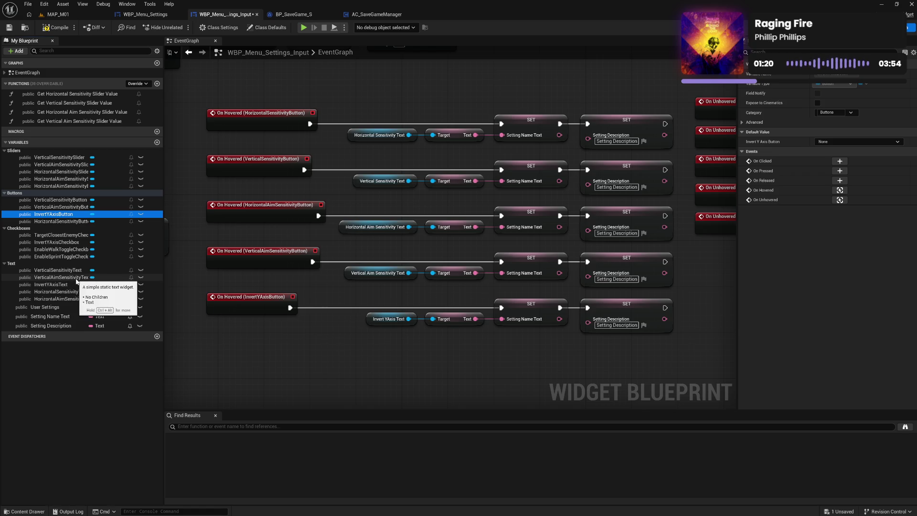
{"action": "left_click", "coordinate": [62, 206]}
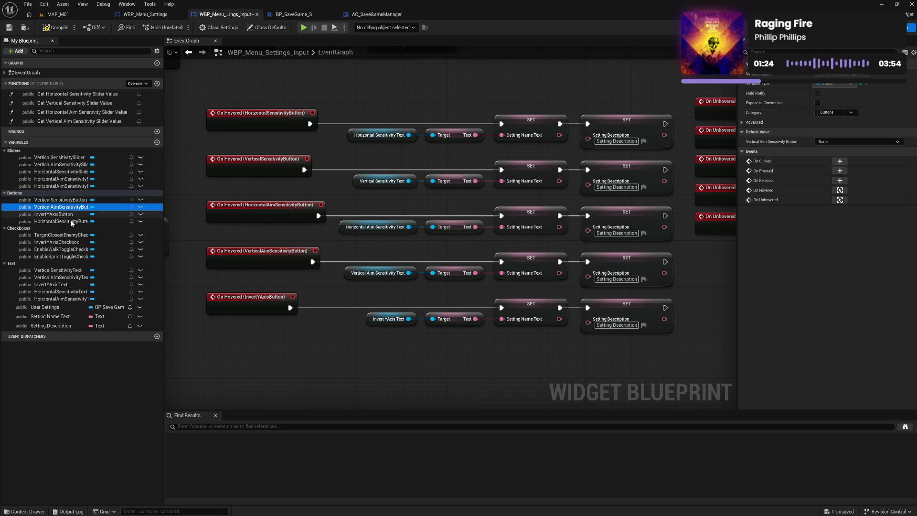
{"action": "left_click", "coordinate": [72, 222]}
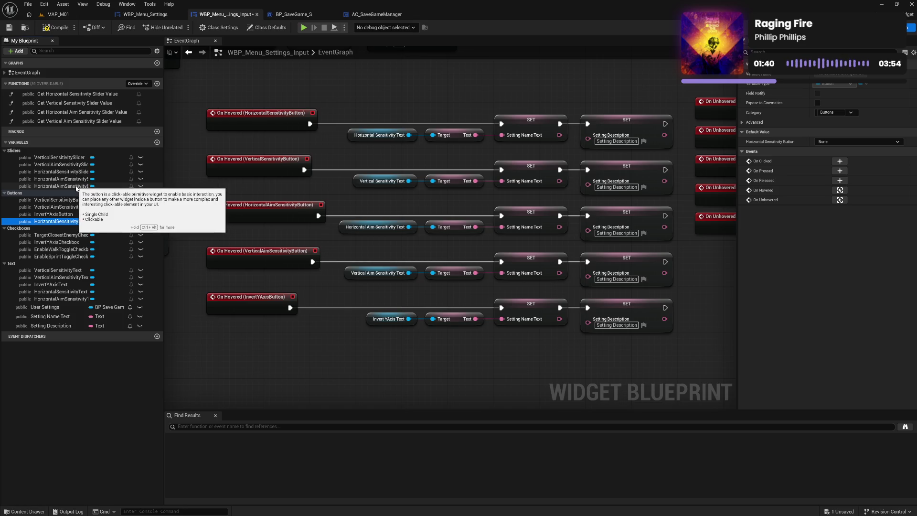
{"action": "left_click_drag", "start_coordinate": [76, 188], "coordinate": [68, 193]}
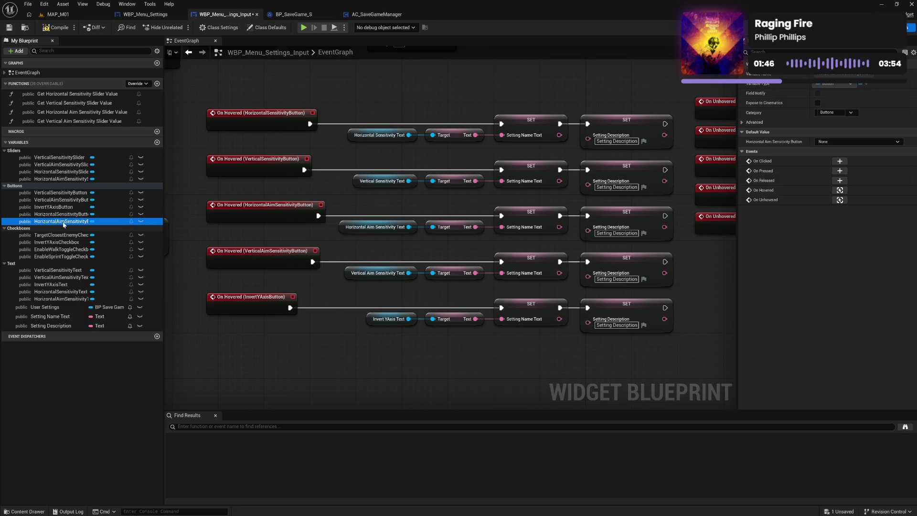
{"action": "mouse_move", "coordinate": [50, 220]}
{"action": "left_mouse_down"}
{"action": "mouse_move", "coordinate": [48, 202]}
{"action": "mouse_move", "coordinate": [58, 226]}
{"action": "left_mouse_up"}
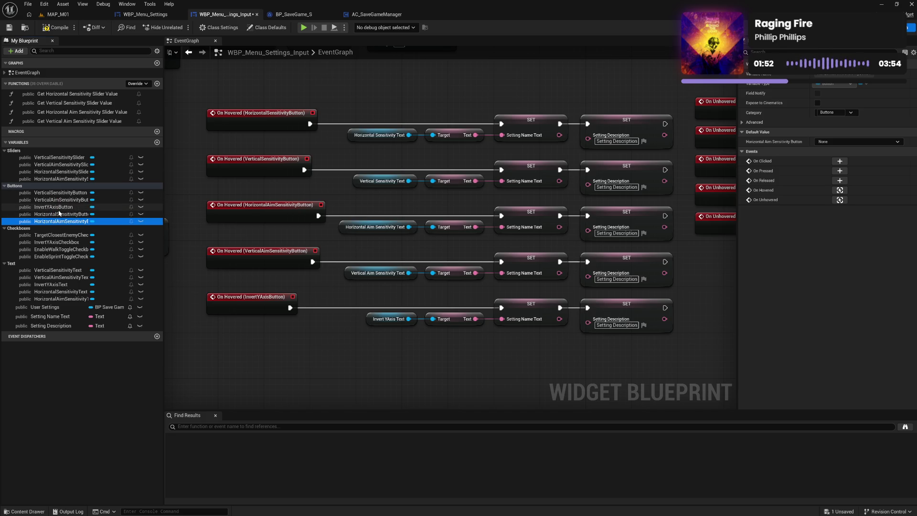
{"action": "left_click", "coordinate": [229, 325]}
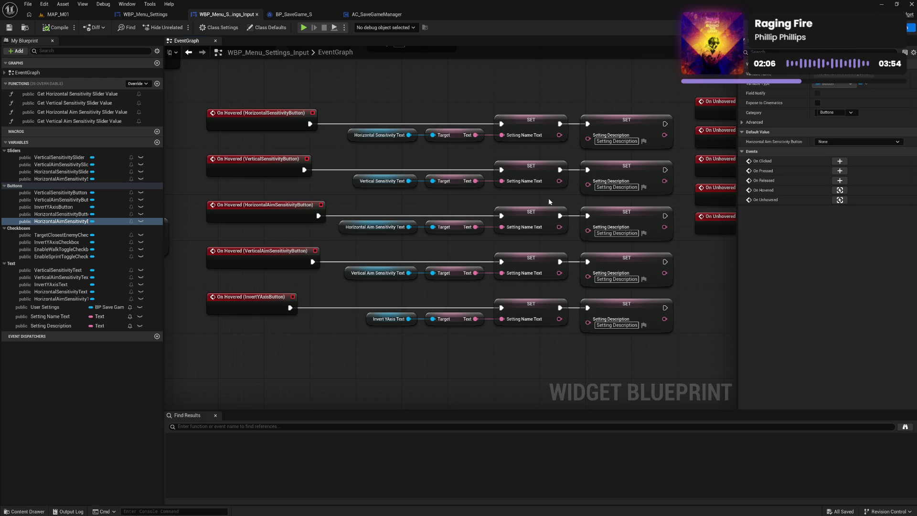
{"action": "key", "text": "shift+F4"}
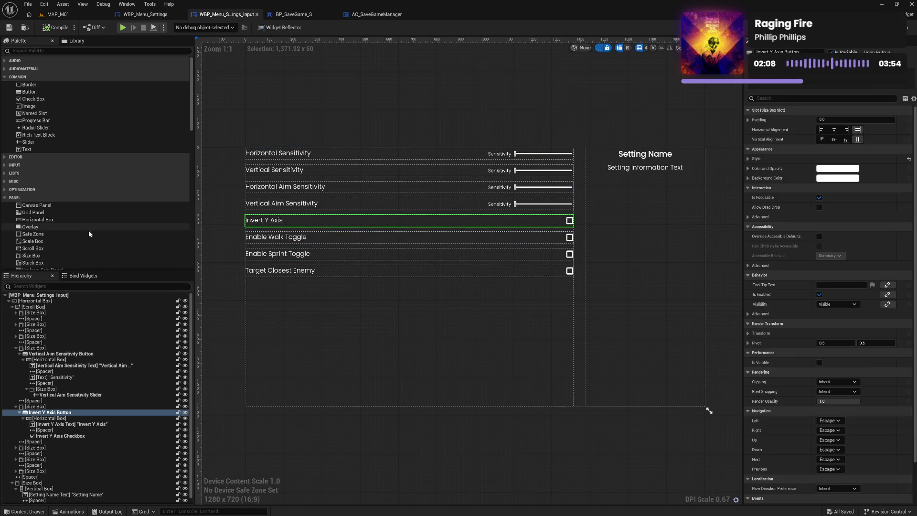
Wrap the Enable Walk Toggle row in a new Button and check its label text.
{"action": "left_click", "coordinate": [15, 348]}
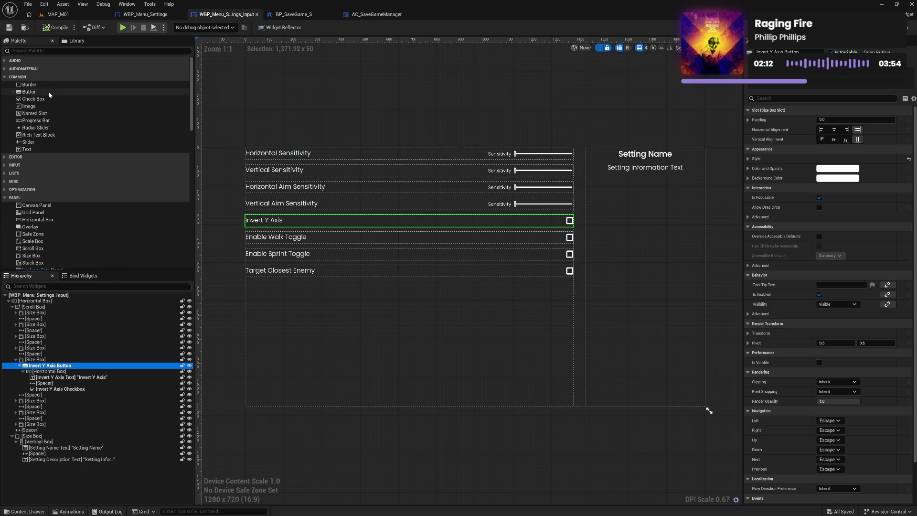
{"action": "mouse_move", "coordinate": [30, 91]}
{"action": "left_mouse_down"}
{"action": "mouse_move", "coordinate": [59, 309]}
{"action": "mouse_move", "coordinate": [43, 415]}
{"action": "left_mouse_up"}
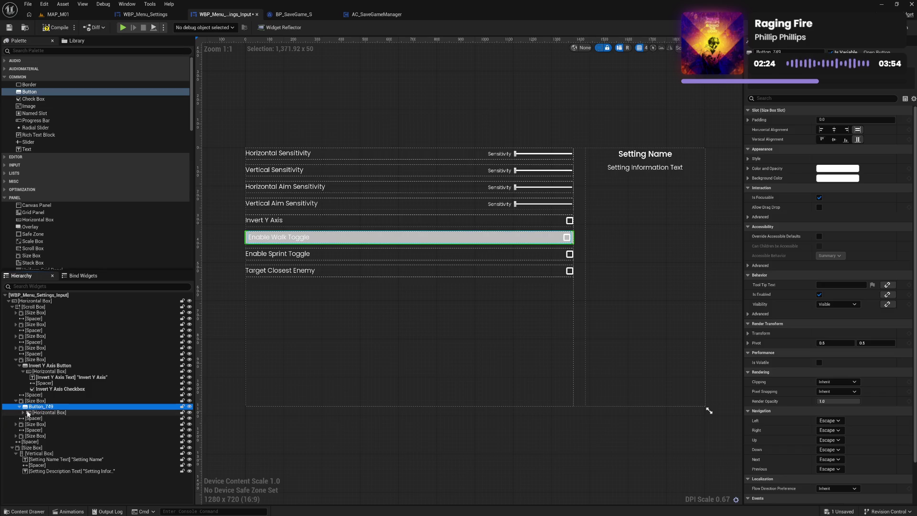
{"action": "left_click", "coordinate": [23, 412]}
{"action": "left_click", "coordinate": [81, 418]}
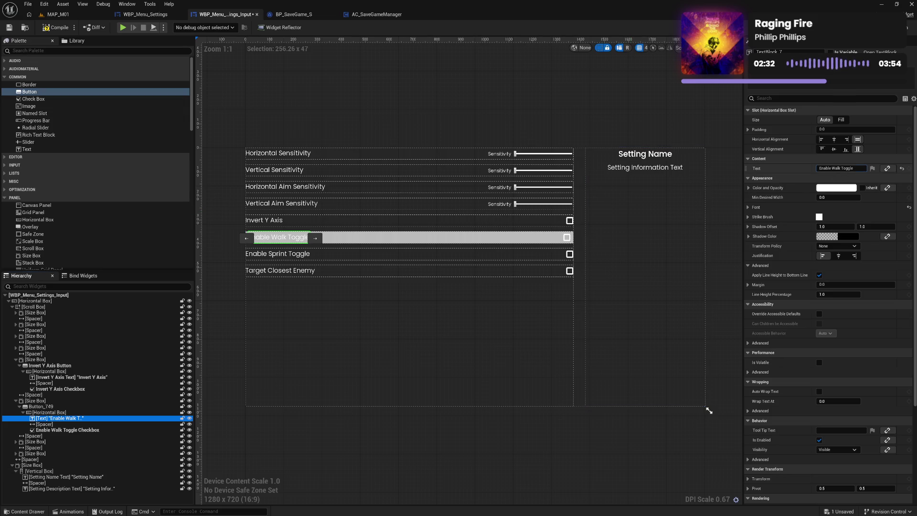
{"action": "left_click", "coordinate": [840, 169]}
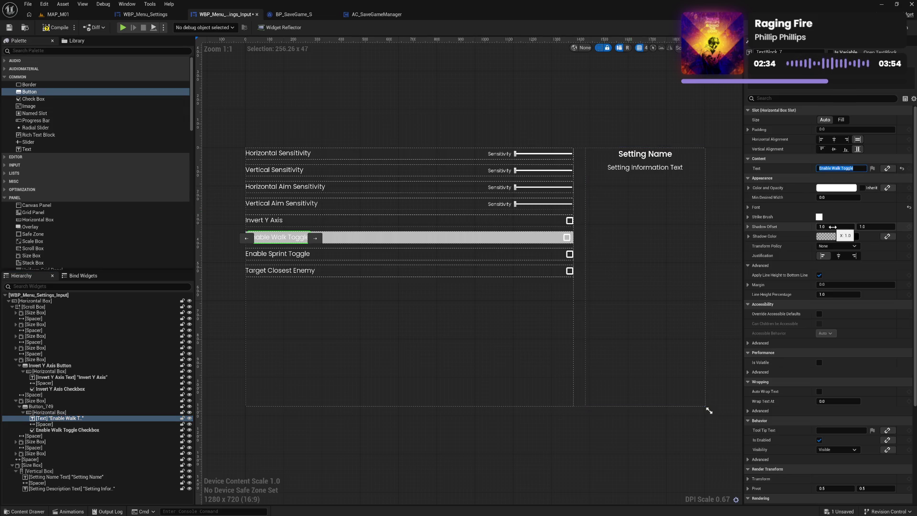
Rename the widgets Enable Walk Toggle Button and Enable Walk Toggle Text, then save the blueprint.
{"action": "double_click", "coordinate": [43, 407]}
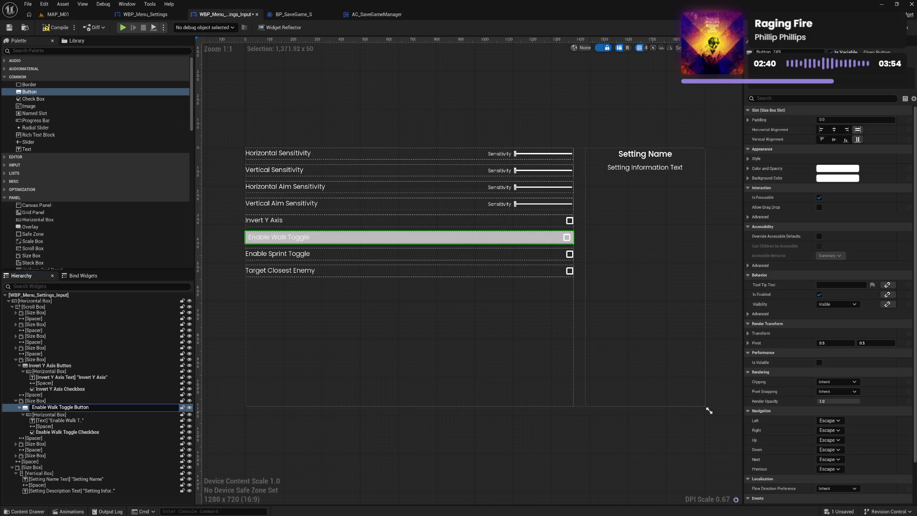
{"action": "key", "text": "Return"}
{"action": "double_click", "coordinate": [62, 419]}
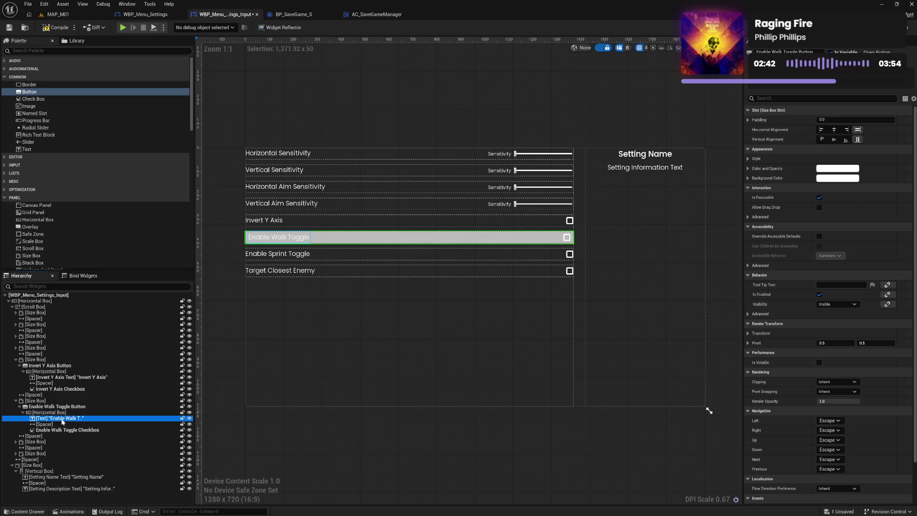
{"action": "type", "text": "Enable Walk Toggle Text"}
{"action": "key", "text": "Return"}
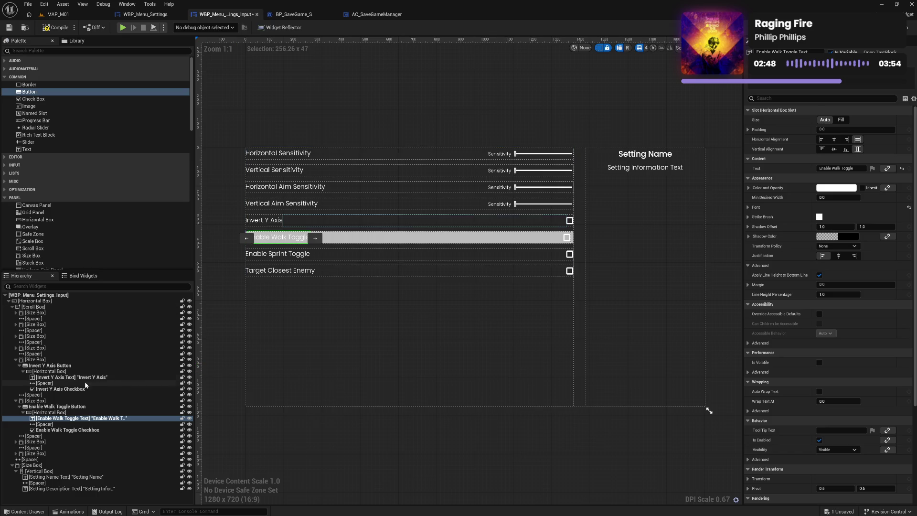
{"action": "left_click", "coordinate": [72, 366]}
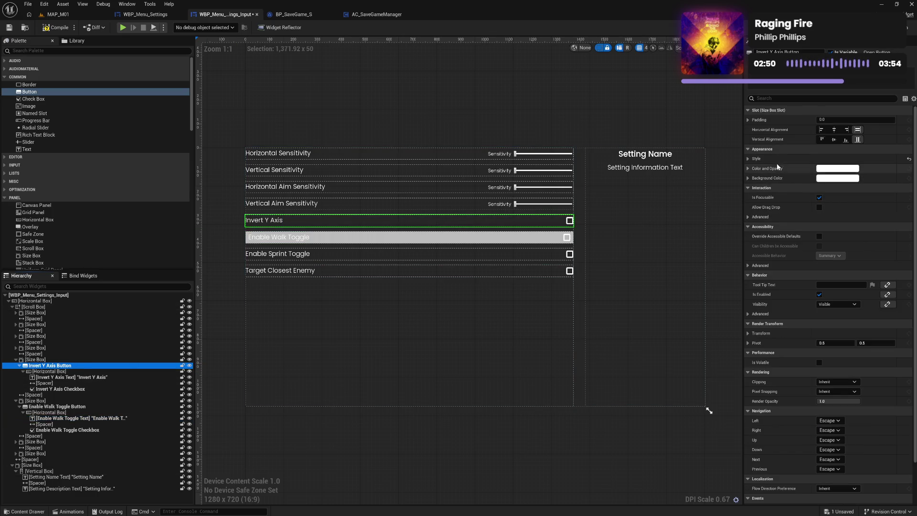
{"action": "left_click", "coordinate": [88, 407]}
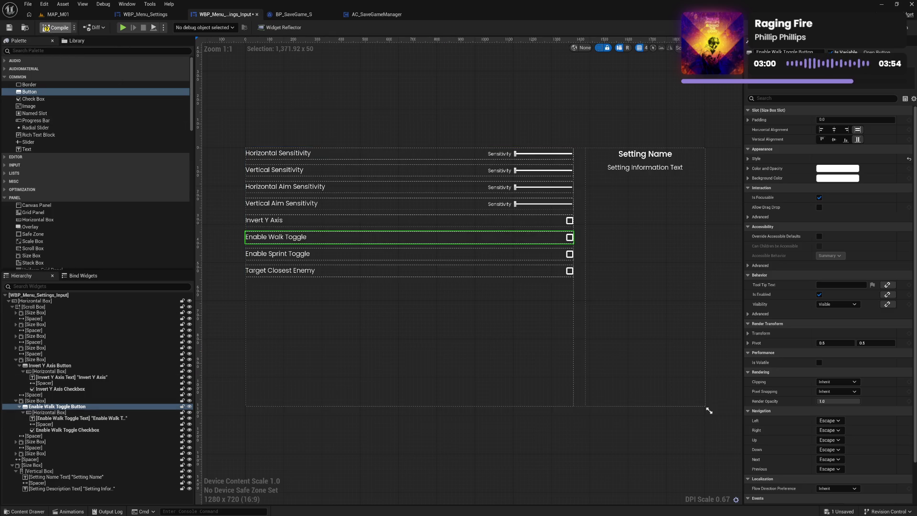
{"action": "key", "text": "ctrl+s"}
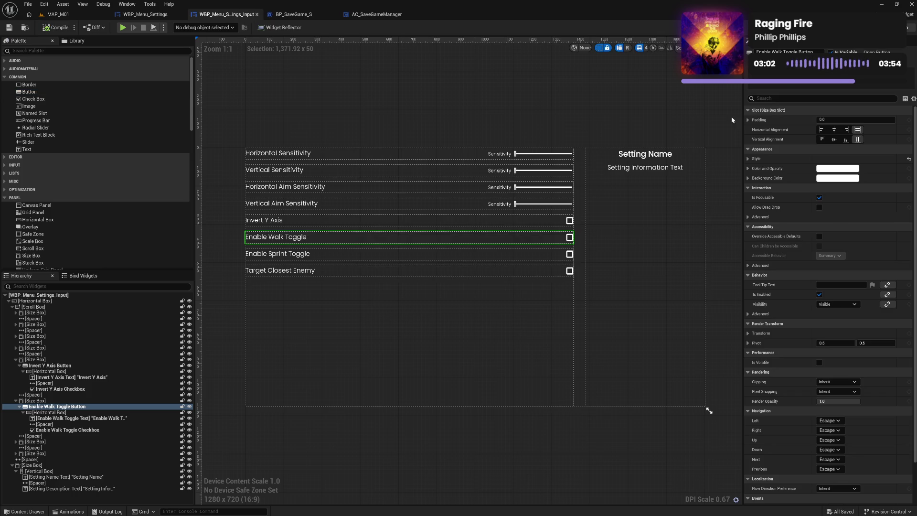
{"action": "key", "text": "shift+F4"}
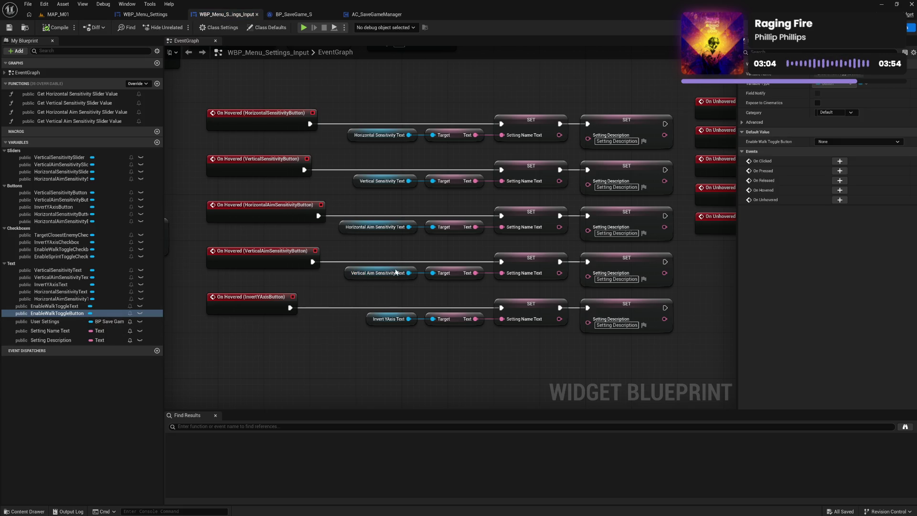
Add On Hovered and On Unhovered events for EnableWalkToggleButton, placing unhover among the other unhover events.
{"action": "left_click", "coordinate": [839, 191]}
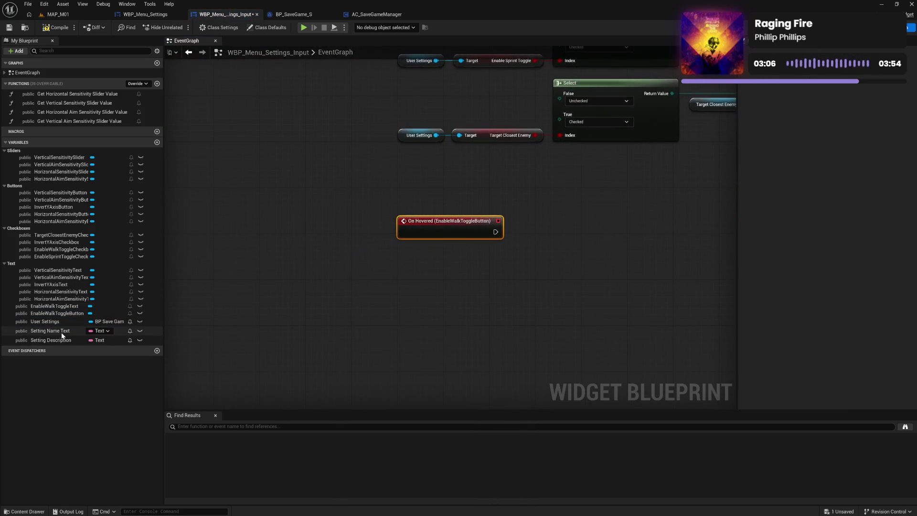
{"action": "left_click", "coordinate": [60, 314]}
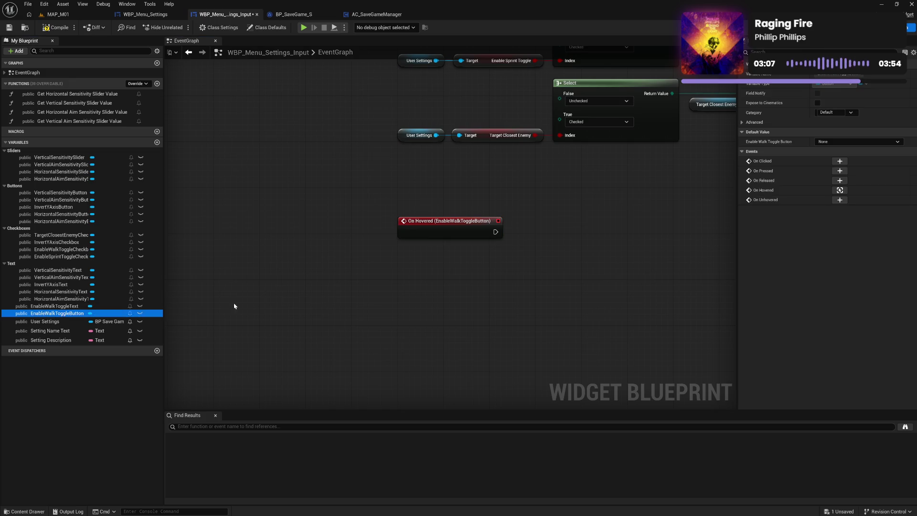
{"action": "left_click", "coordinate": [840, 200]}
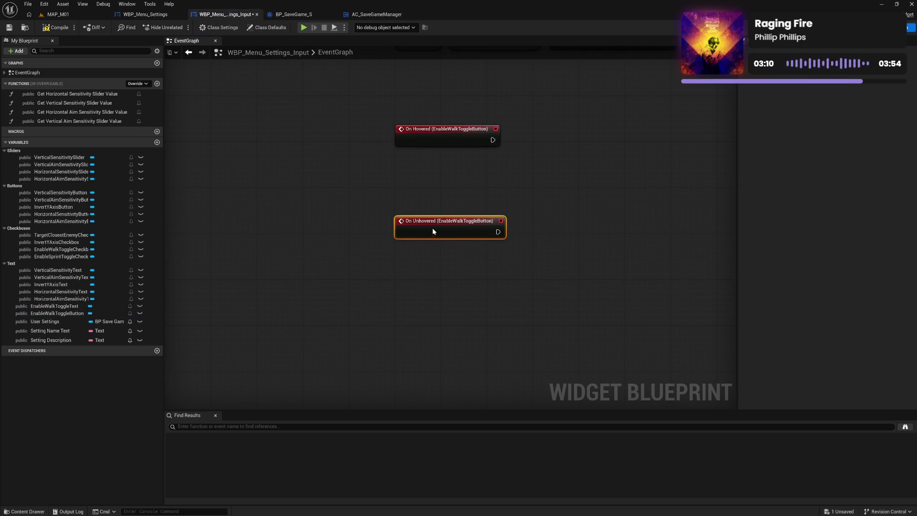
{"action": "left_click_drag", "start_coordinate": [433, 232], "coordinate": [434, 168]}
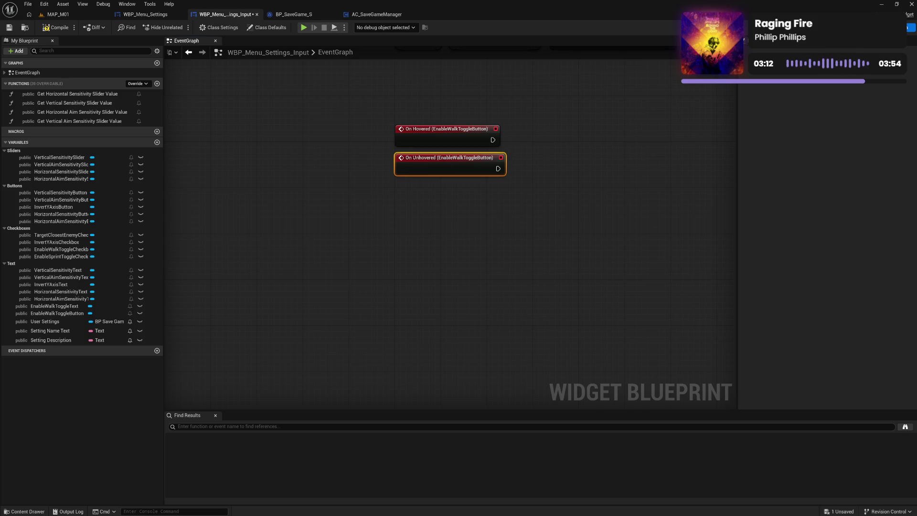
{"action": "mouse_move", "coordinate": [451, 116]}
{"action": "left_mouse_down"}
{"action": "mouse_move", "coordinate": [609, 114]}
{"action": "mouse_move", "coordinate": [239, 345]}
{"action": "left_mouse_up"}
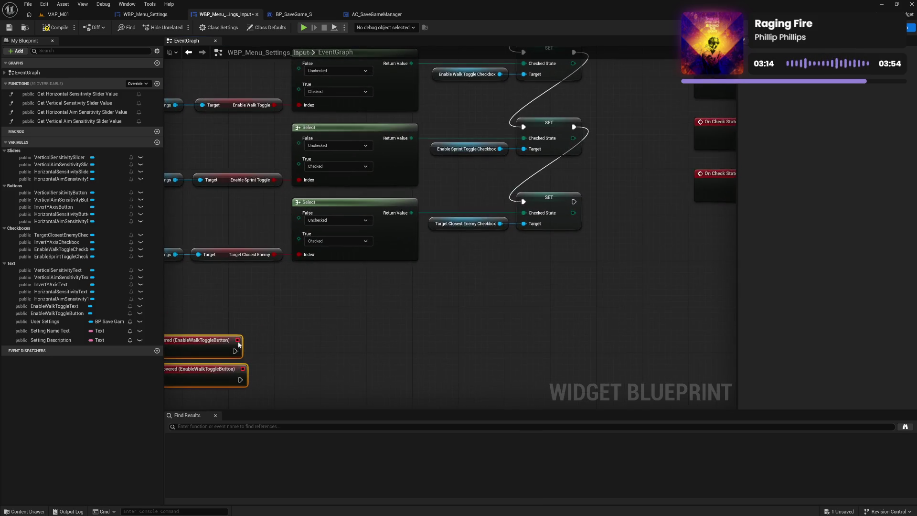
{"action": "mouse_move", "coordinate": [304, 332]}
{"action": "left_mouse_down"}
{"action": "mouse_move", "coordinate": [672, 282]}
{"action": "mouse_move", "coordinate": [646, 264]}
{"action": "mouse_move", "coordinate": [325, 150]}
{"action": "mouse_move", "coordinate": [239, 171]}
{"action": "left_mouse_up"}
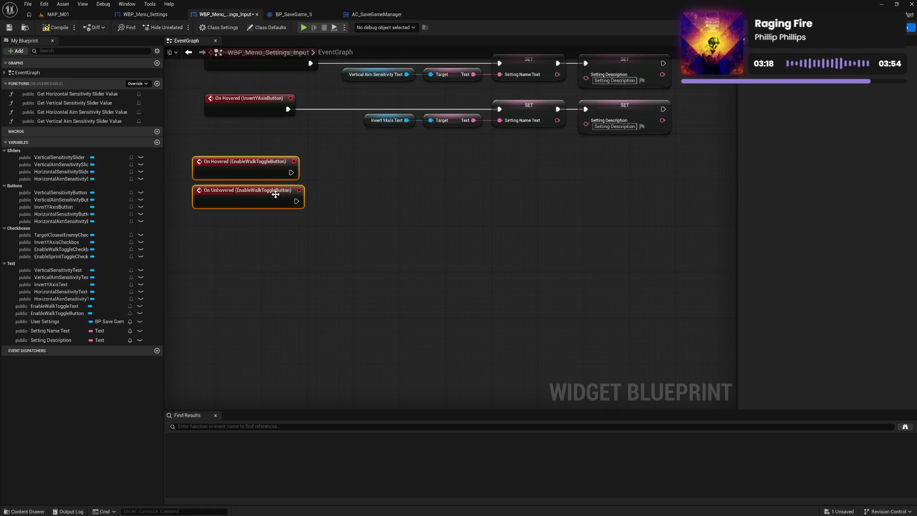
{"action": "left_click", "coordinate": [334, 179]}
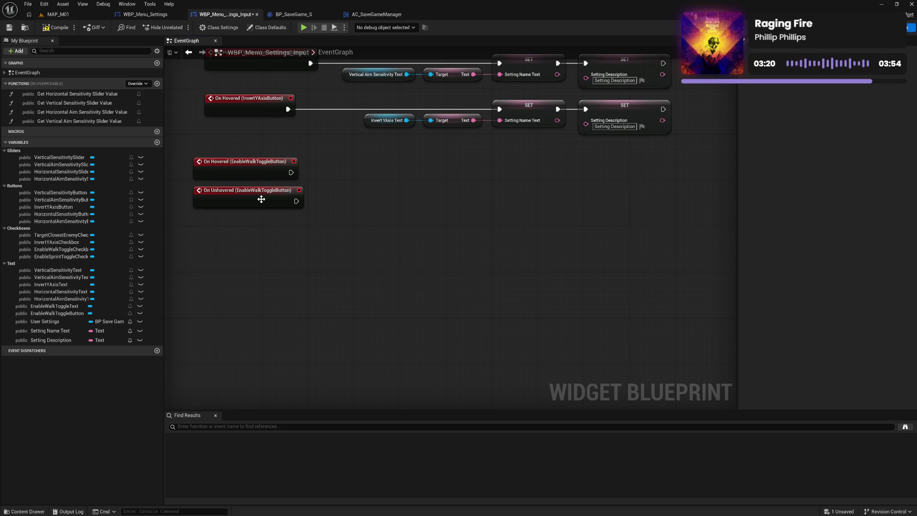
{"action": "mouse_move", "coordinate": [262, 199]}
{"action": "left_mouse_down"}
{"action": "mouse_move", "coordinate": [707, 186]}
{"action": "mouse_move", "coordinate": [499, 192]}
{"action": "mouse_move", "coordinate": [444, 214]}
{"action": "mouse_move", "coordinate": [509, 113]}
{"action": "mouse_move", "coordinate": [518, 66]}
{"action": "left_mouse_up"}
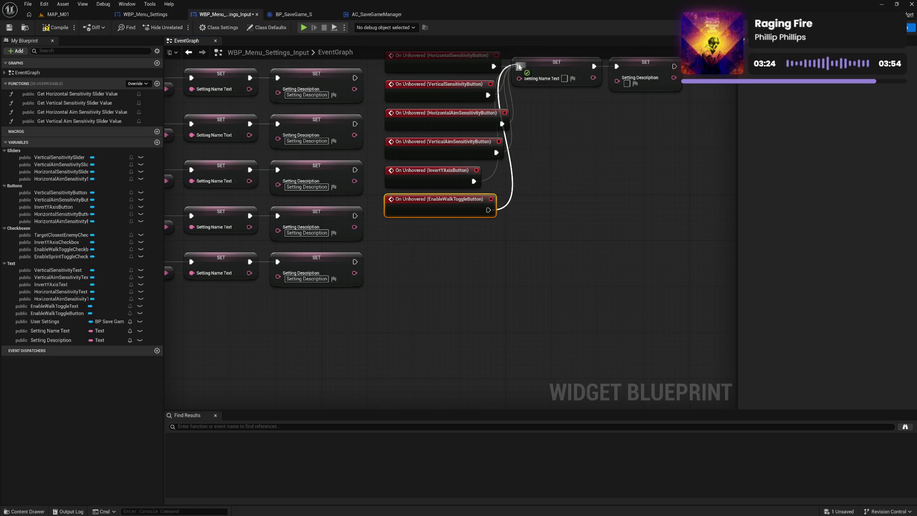
Duplicate the Invert Y Axis text and SET nodes and plug in EnableWalkToggleText.
{"action": "left_click_drag", "start_coordinate": [466, 248], "coordinate": [641, 236]}
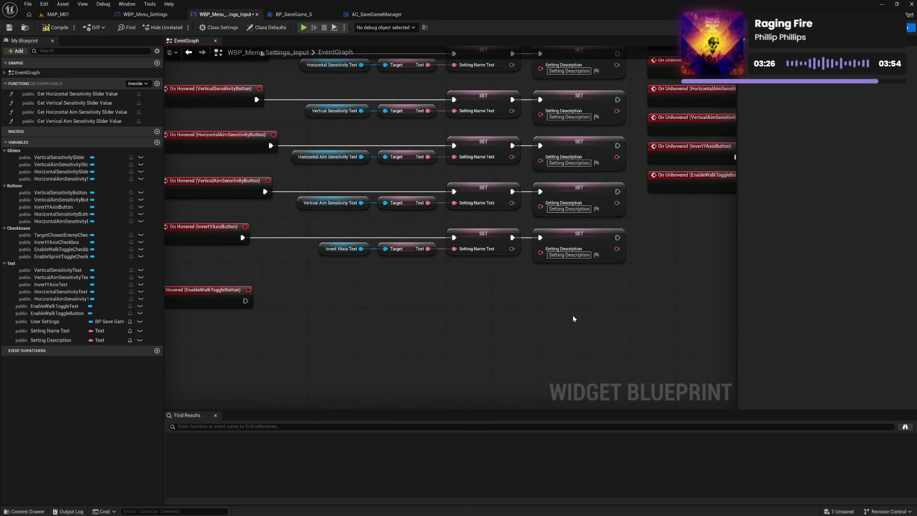
{"action": "left_click_drag", "start_coordinate": [409, 334], "coordinate": [522, 299]}
{"action": "left_click_drag", "start_coordinate": [516, 247], "coordinate": [652, 213]}
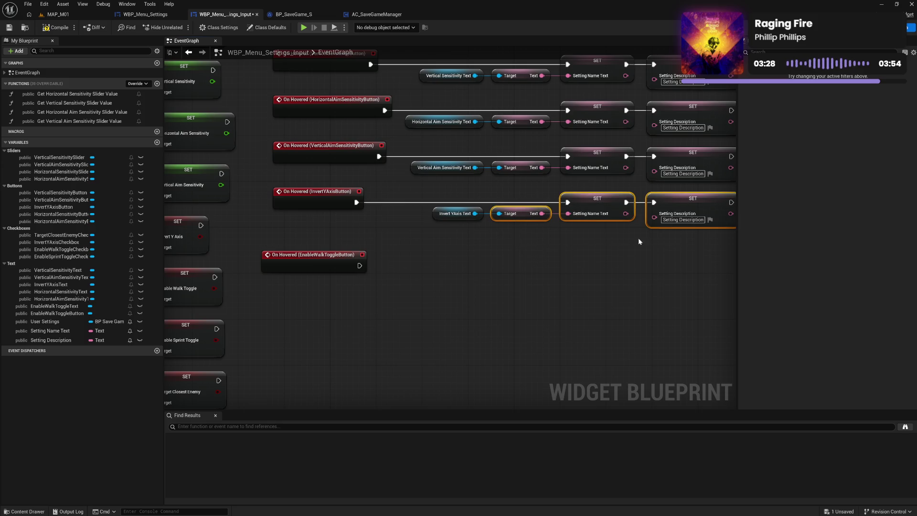
{"action": "key", "text": "ctrl+v"}
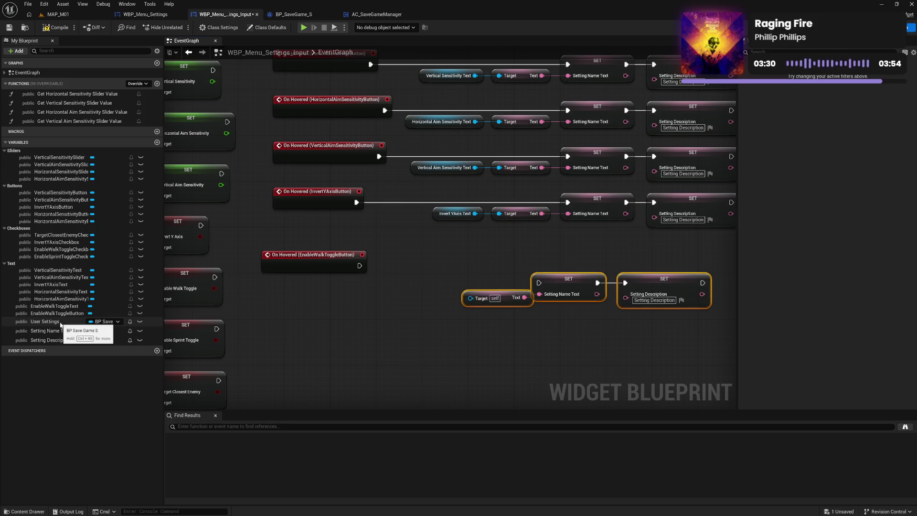
{"action": "mouse_move", "coordinate": [54, 306]}
{"action": "left_mouse_down"}
{"action": "mouse_move", "coordinate": [456, 309]}
{"action": "mouse_move", "coordinate": [470, 298]}
{"action": "left_mouse_up"}
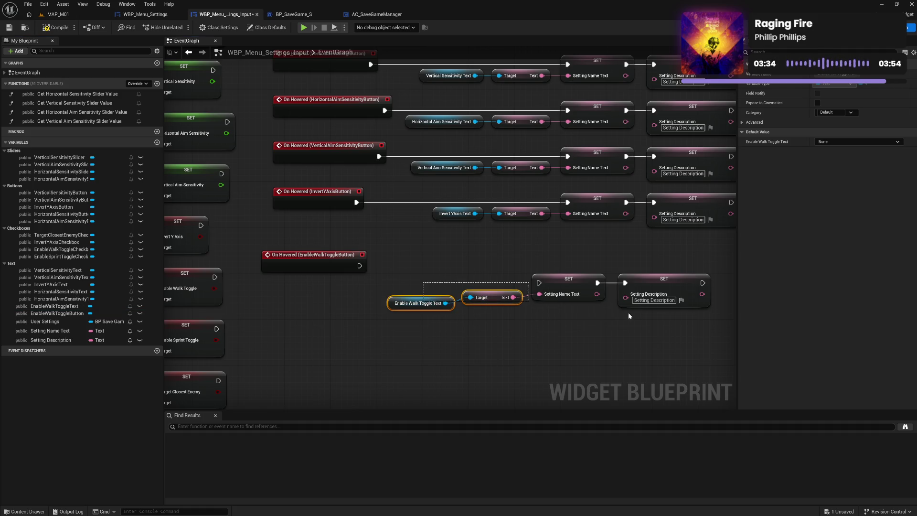
{"action": "left_click_drag", "start_coordinate": [629, 315], "coordinate": [385, 273]}
{"action": "left_click_drag", "start_coordinate": [665, 289], "coordinate": [693, 255]}
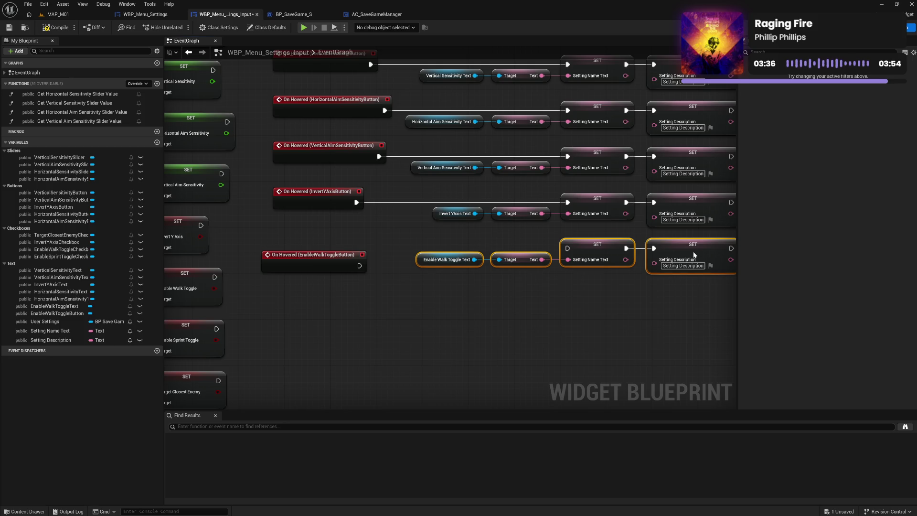
{"action": "left_click", "coordinate": [608, 298]}
Wire the walk toggle hover event into its SET nodes, then compile and save.
{"action": "left_click_drag", "start_coordinate": [360, 265], "coordinate": [568, 249]}
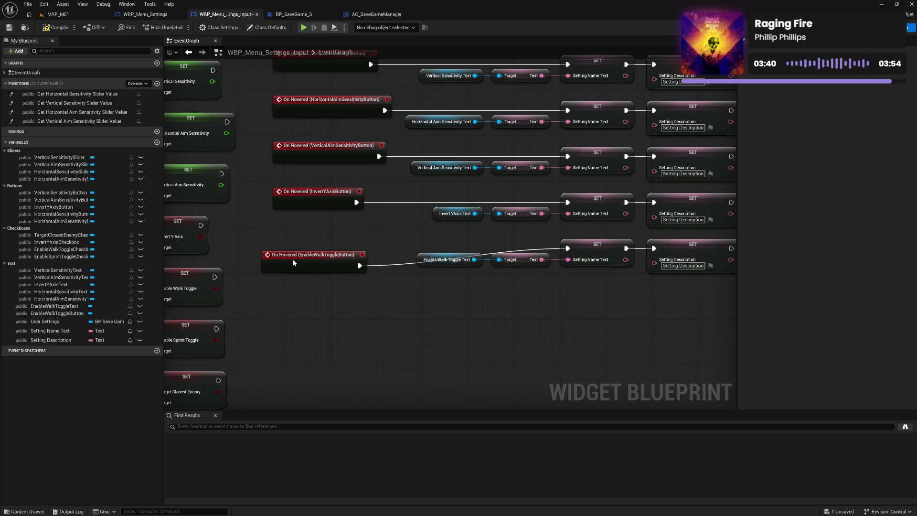
{"action": "left_click_drag", "start_coordinate": [293, 263], "coordinate": [303, 244]}
{"action": "left_click", "coordinate": [323, 277]}
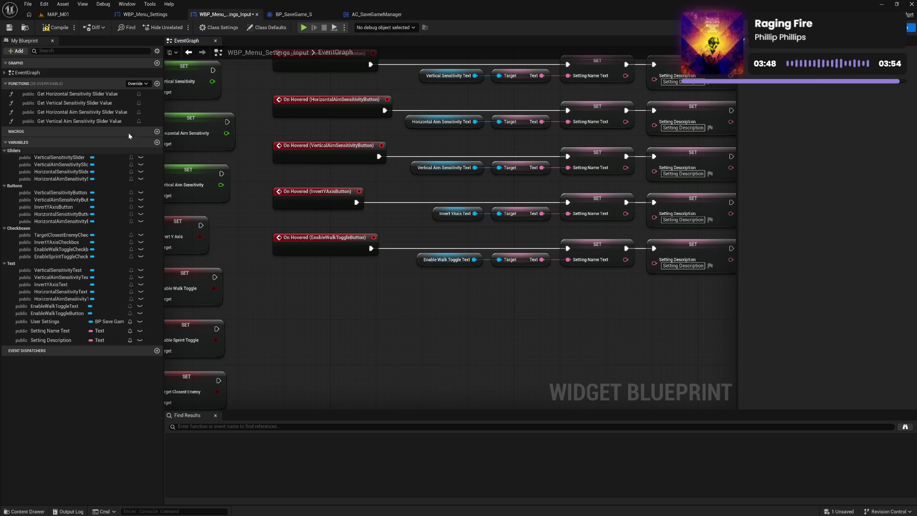
{"action": "left_click", "coordinate": [58, 27]}
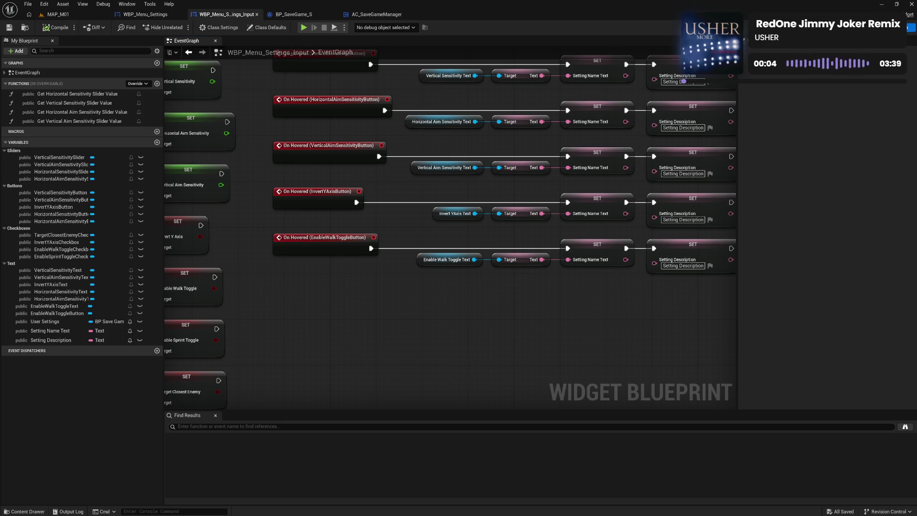
{"action": "left_click", "coordinate": [888, 27]}
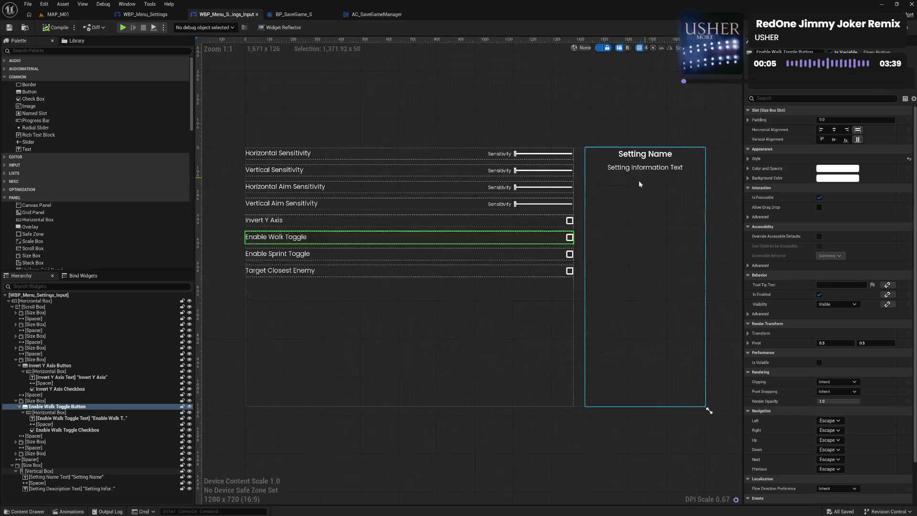
Wrap the Enable Sprint Toggle row in a new Button widget.
{"action": "left_click", "coordinate": [15, 359]}
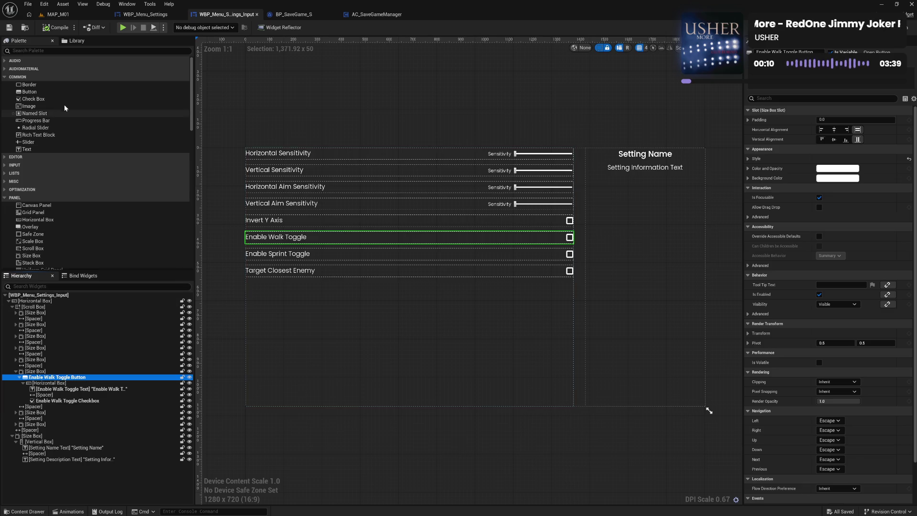
{"action": "left_click", "coordinate": [54, 95]}
{"action": "mouse_move", "coordinate": [47, 355]}
{"action": "left_mouse_down"}
{"action": "mouse_move", "coordinate": [49, 414]}
{"action": "mouse_move", "coordinate": [42, 416]}
{"action": "left_mouse_up"}
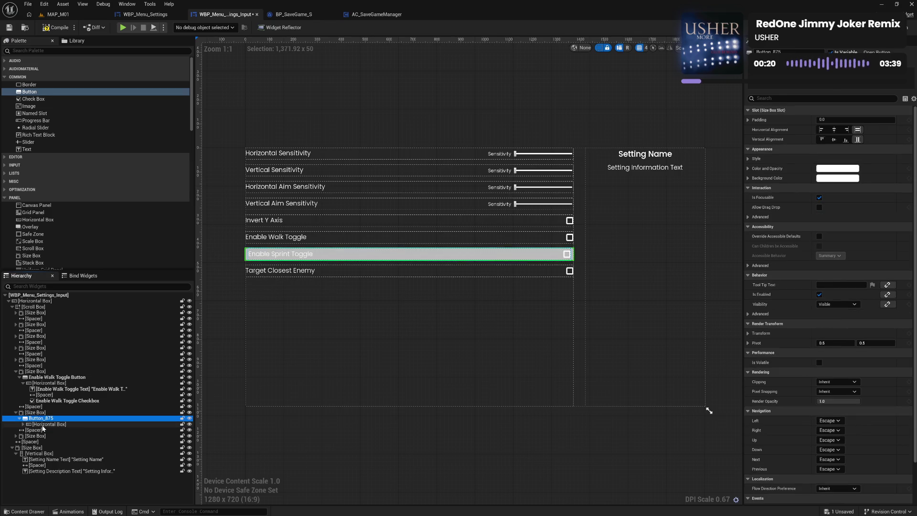
{"action": "left_click", "coordinate": [23, 424]}
{"action": "left_click", "coordinate": [29, 430]}
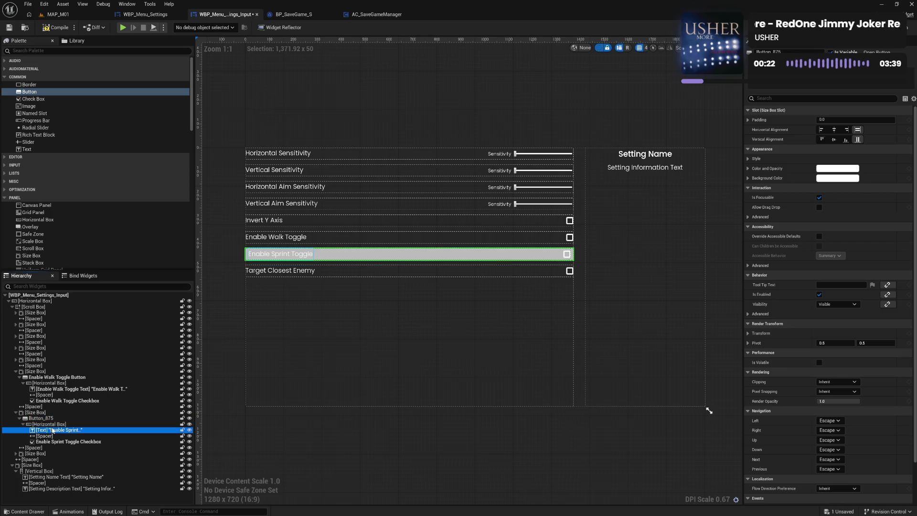
{"action": "left_click", "coordinate": [840, 168]}
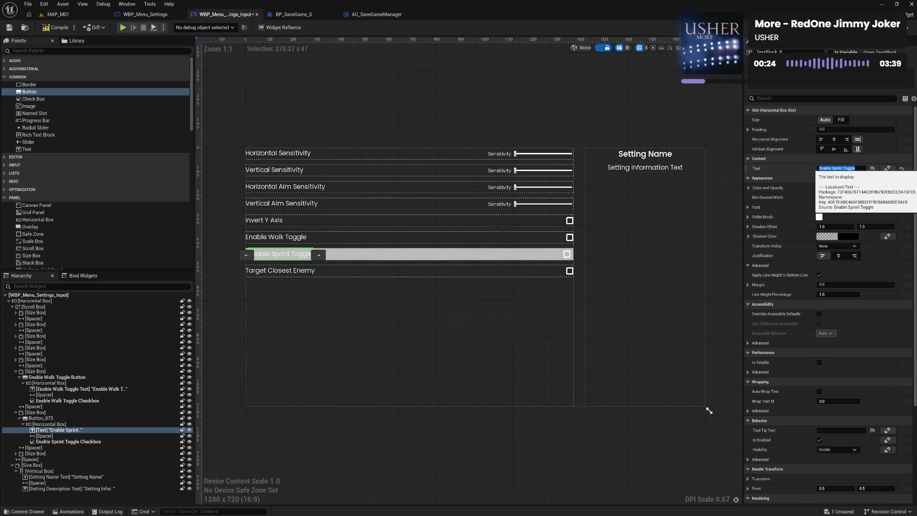
Name the button Enable Sprint Toggle Button and its label Enable Sprint Toggle Text.
{"action": "left_click", "coordinate": [61, 418]}
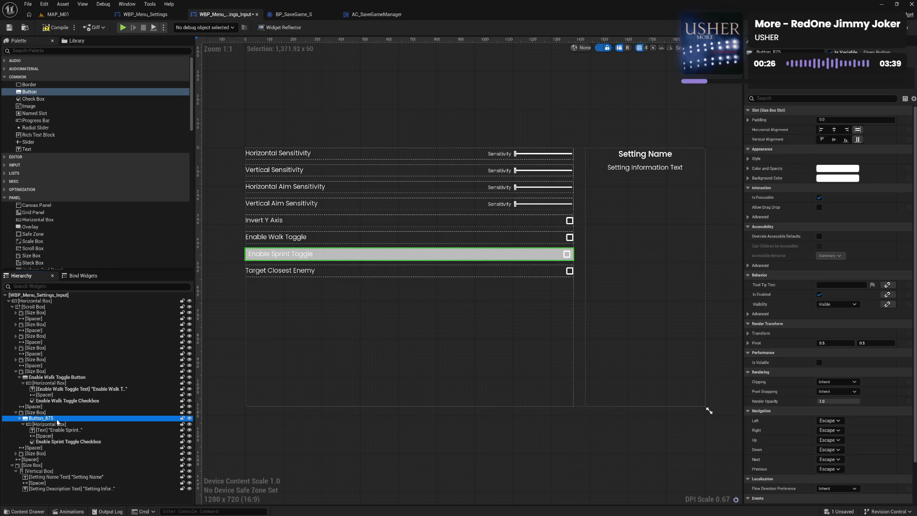
{"action": "left_click", "coordinate": [57, 419]}
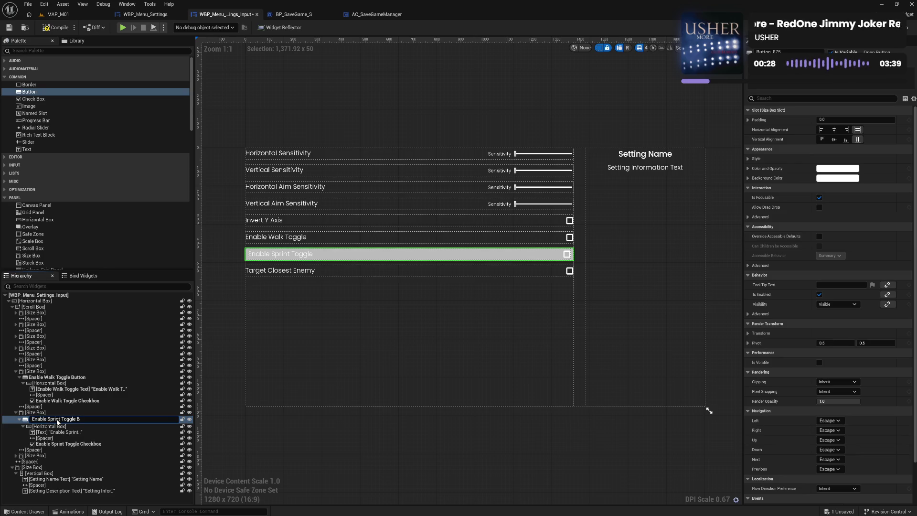
{"action": "key", "text": "Return"}
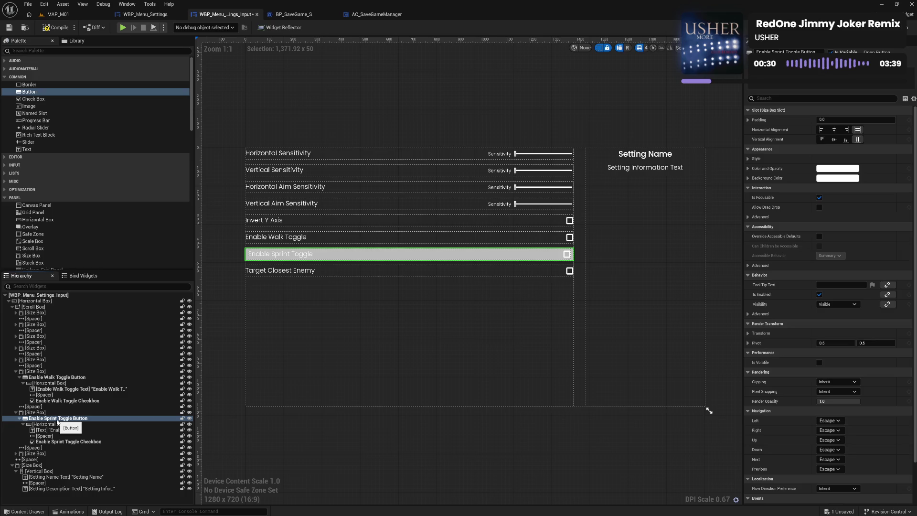
{"action": "left_click", "coordinate": [56, 431]}
{"action": "left_click", "coordinate": [56, 432]}
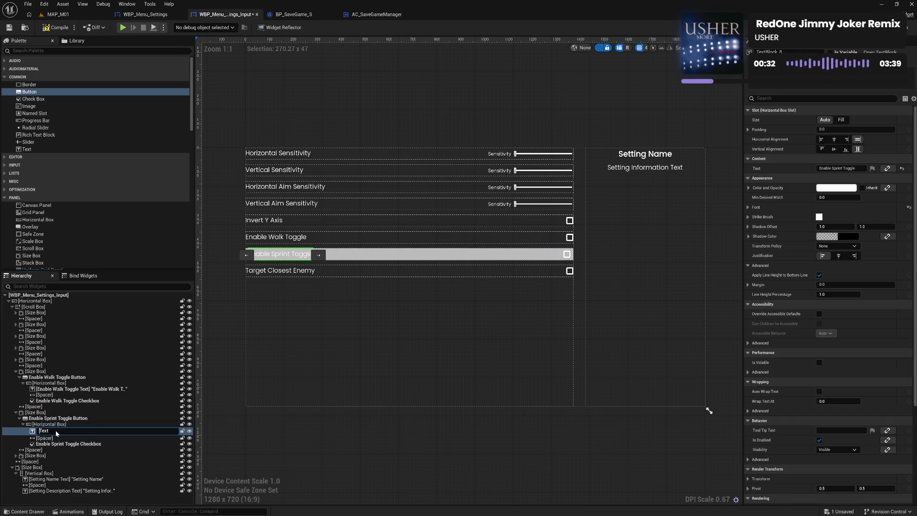
{"action": "key", "text": "Return"}
{"action": "left_click", "coordinate": [56, 432]}
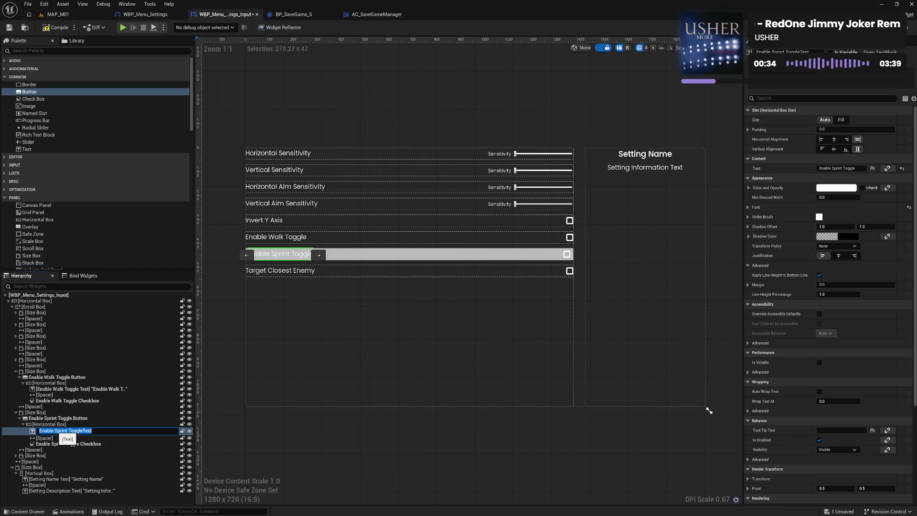
{"action": "key", "text": "Return"}
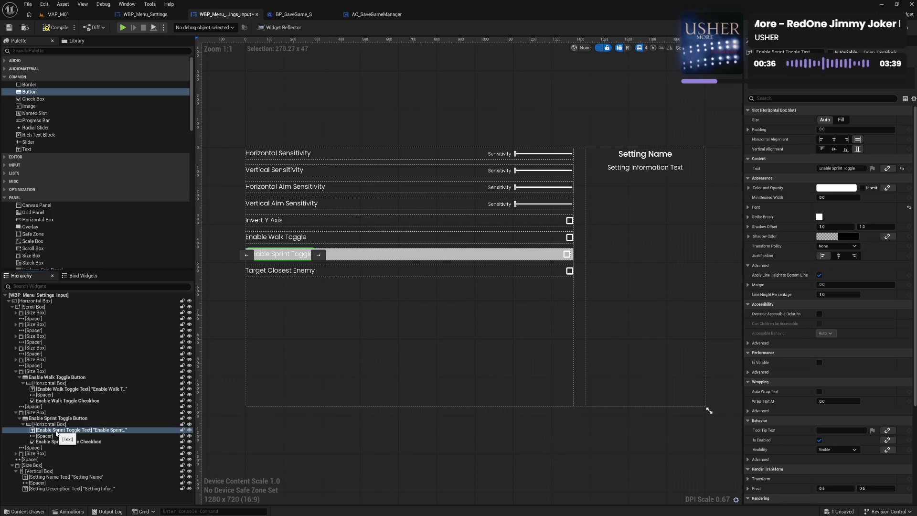
Match the sprint button's style to Enable Walk Toggle Button's.
{"action": "left_click", "coordinate": [67, 377]}
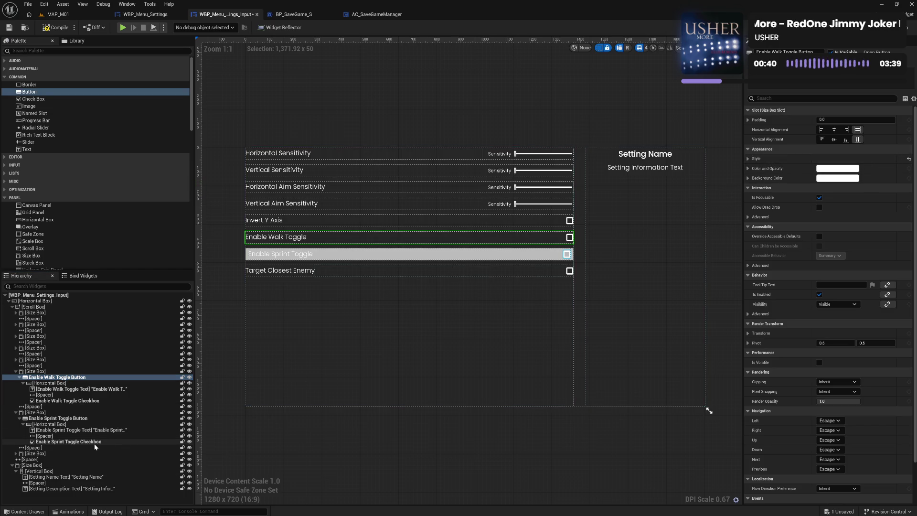
{"action": "left_click", "coordinate": [81, 419]}
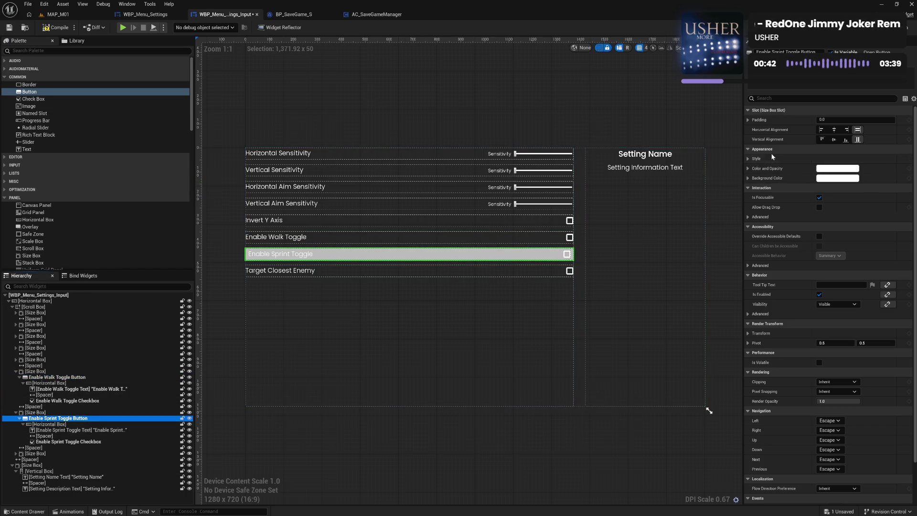
{"action": "left_click", "coordinate": [783, 161], "text": "shift"}
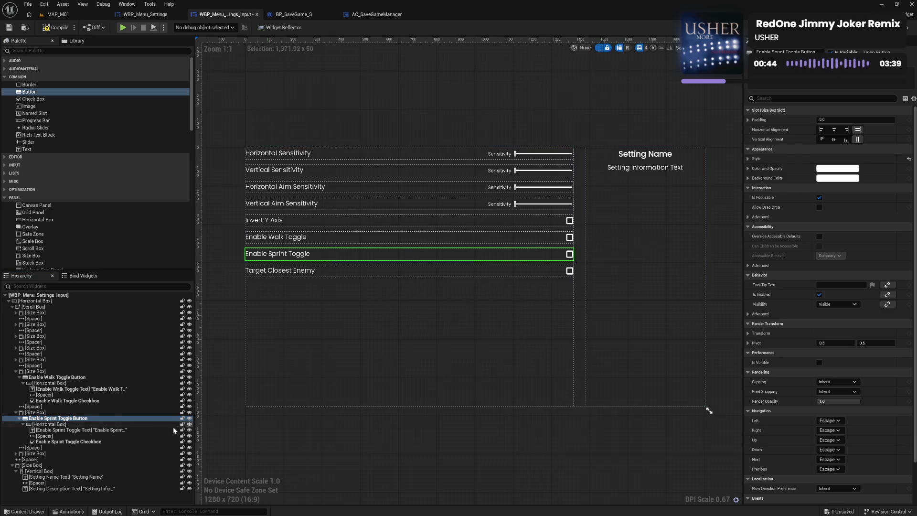
{"action": "left_click", "coordinate": [78, 430]}
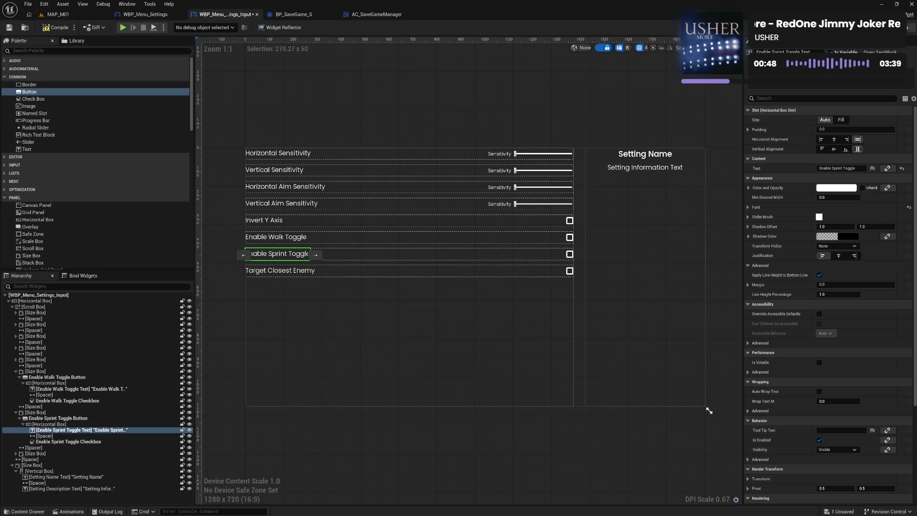
{"action": "key", "text": "ctrl+shift+g"}
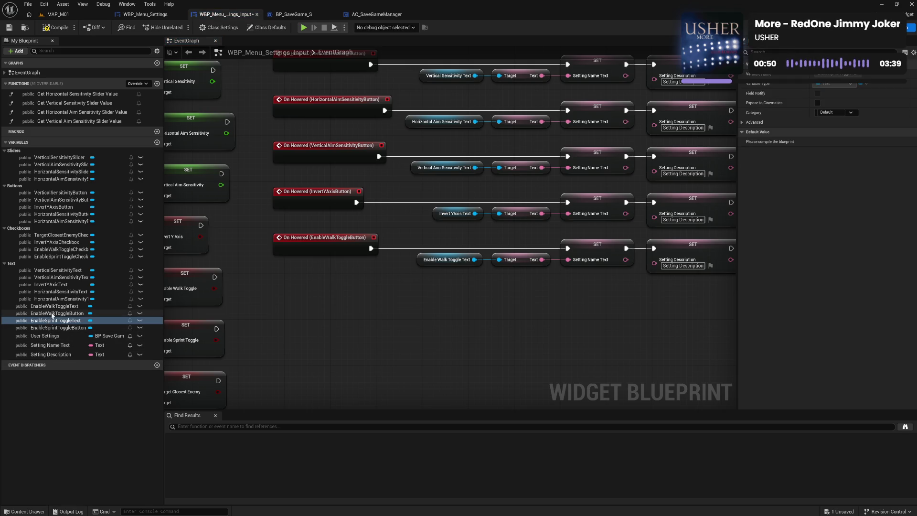
Move the walk toggle variables into the Buttons and Text groups and collapse Sliders and Checkboxes.
{"action": "left_click", "coordinate": [53, 308]}
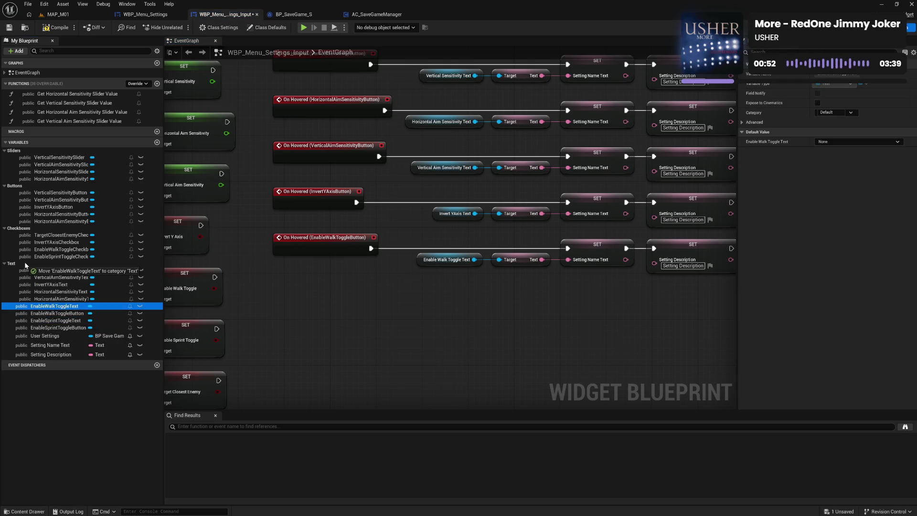
{"action": "left_click_drag", "start_coordinate": [53, 312], "coordinate": [14, 186]}
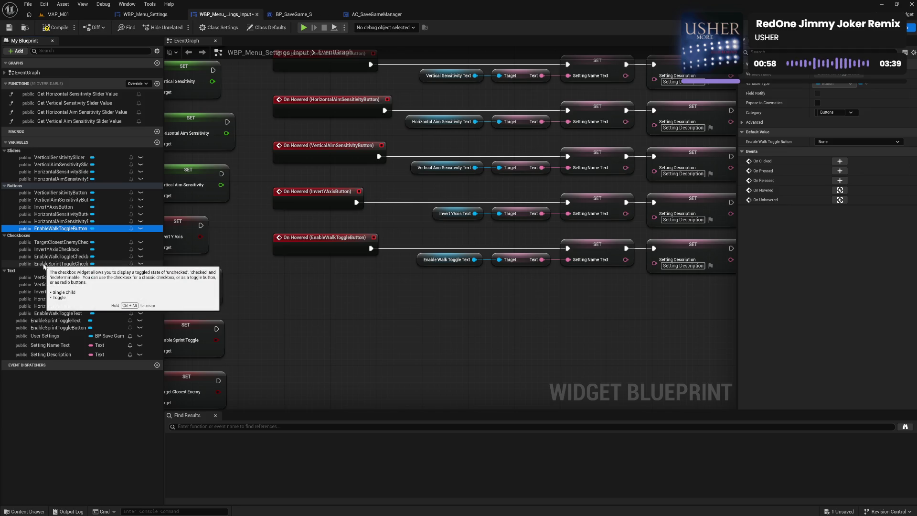
{"action": "left_click", "coordinate": [6, 235]}
{"action": "left_click", "coordinate": [11, 150]}
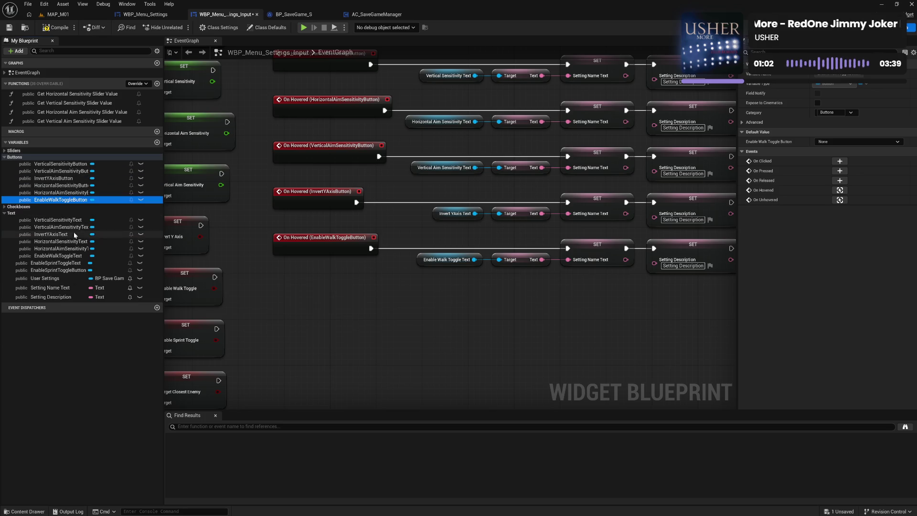
Put the Get … Slider Value functions into a new Bindings category and reorder them.
{"action": "left_click", "coordinate": [69, 96]}
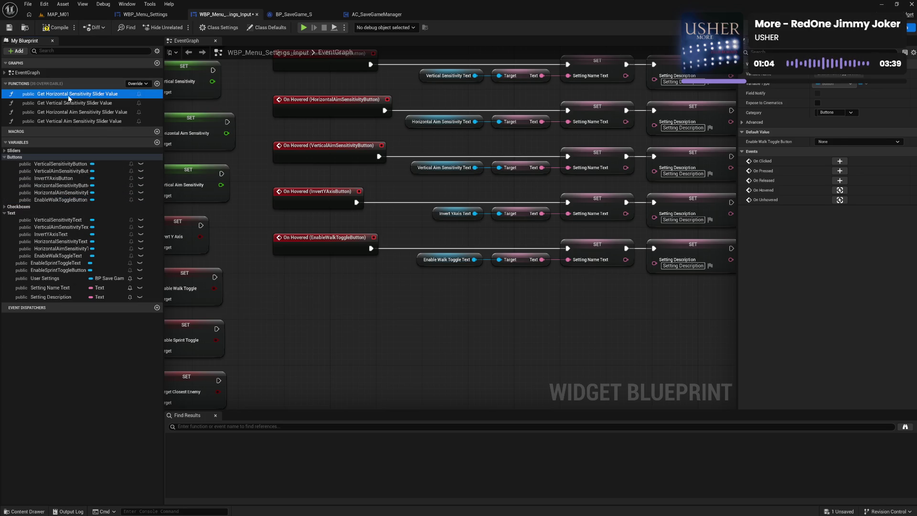
{"action": "left_click", "coordinate": [779, 86]}
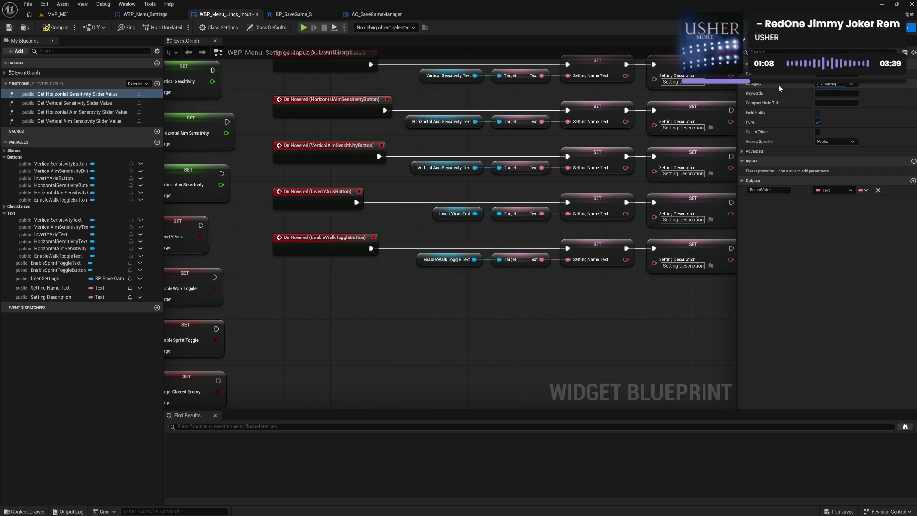
{"action": "type", "text": "s"}
{"action": "key", "text": "Return"}
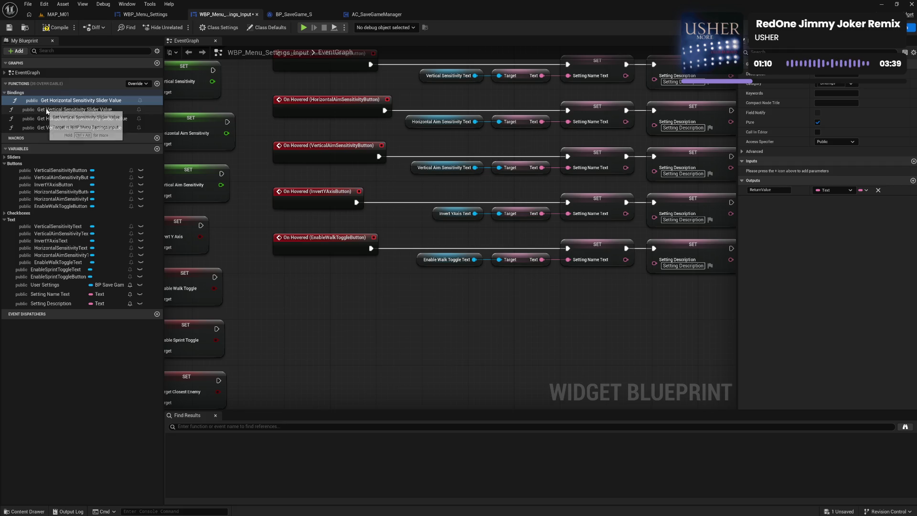
{"action": "left_click", "coordinate": [53, 109]}
{"action": "left_click_drag", "start_coordinate": [53, 118], "coordinate": [40, 93]}
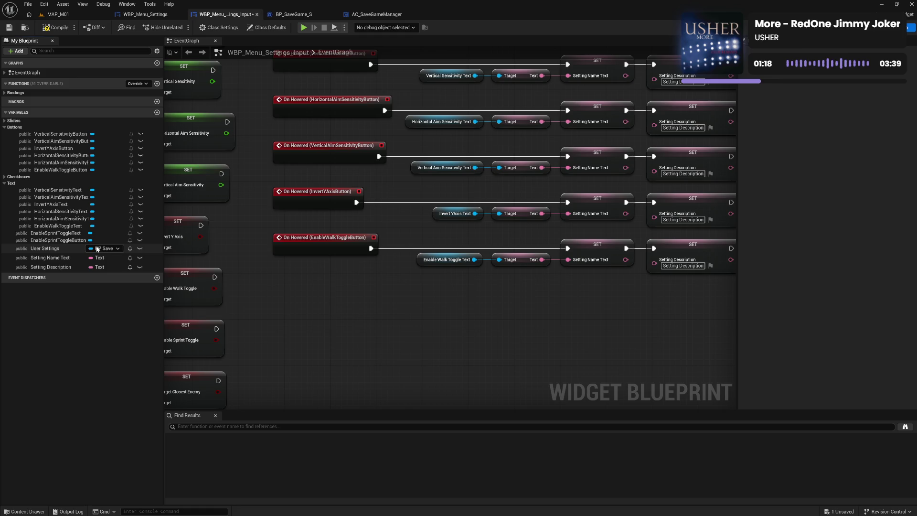
{"action": "left_click", "coordinate": [72, 240]}
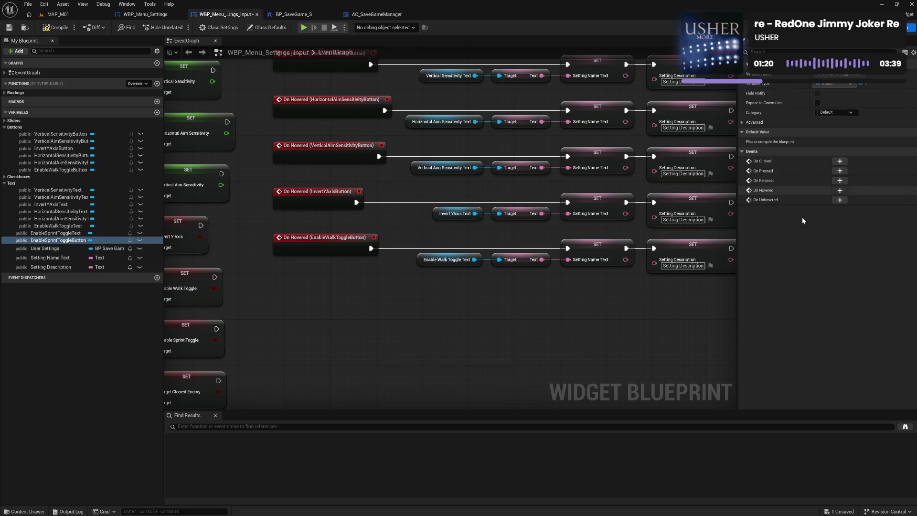
Add On Hovered and On Unhovered for EnableSprintToggleButton, wiring unhover to the shared SET node.
{"action": "left_click", "coordinate": [839, 190]}
{"action": "left_click", "coordinate": [61, 240]}
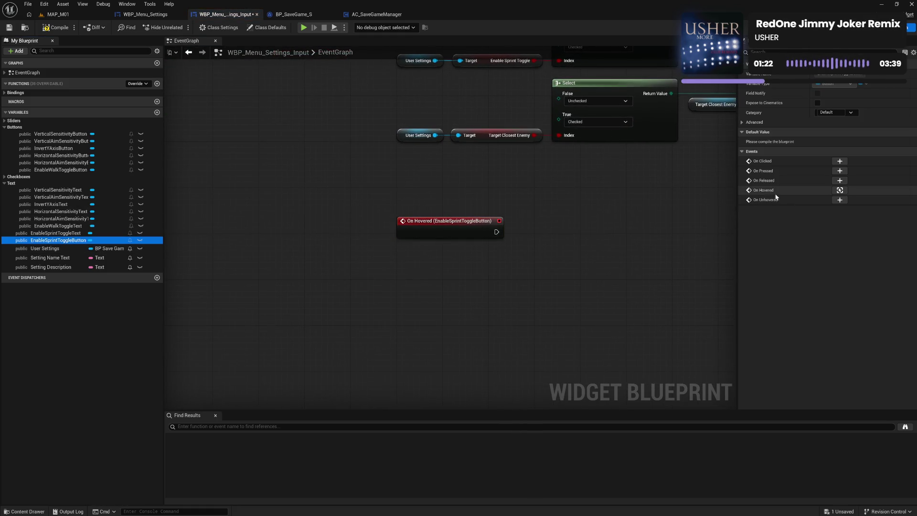
{"action": "left_click", "coordinate": [840, 200]}
{"action": "left_click_drag", "start_coordinate": [466, 231], "coordinate": [466, 176]}
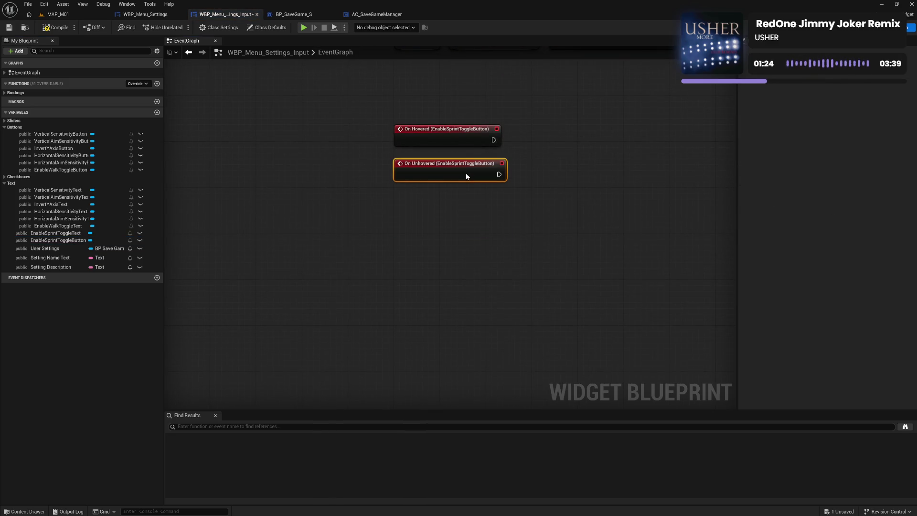
{"action": "mouse_move", "coordinate": [440, 139]}
{"action": "left_mouse_down"}
{"action": "mouse_move", "coordinate": [592, 292]}
{"action": "mouse_move", "coordinate": [547, 240]}
{"action": "mouse_move", "coordinate": [528, 250]}
{"action": "left_mouse_up"}
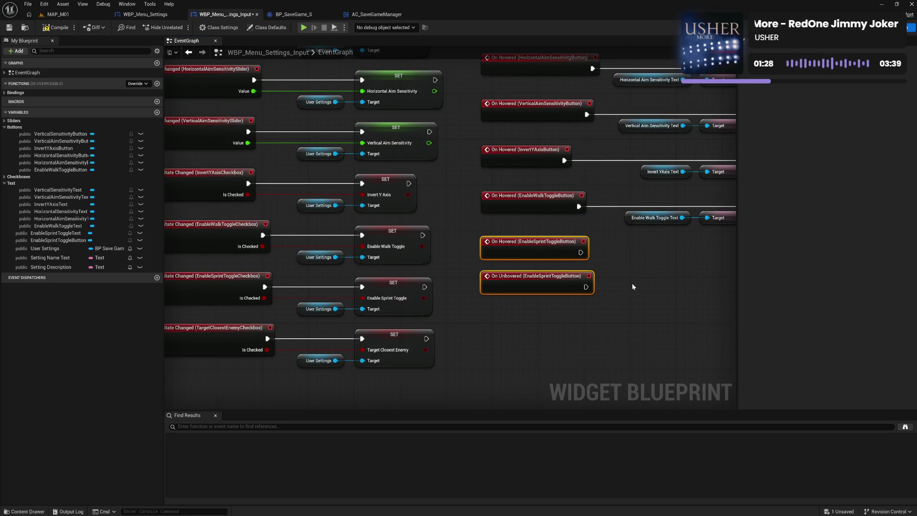
{"action": "left_click", "coordinate": [439, 271]}
{"action": "mouse_move", "coordinate": [412, 275]}
{"action": "left_mouse_down"}
{"action": "mouse_move", "coordinate": [629, 248]}
{"action": "mouse_move", "coordinate": [709, 192]}
{"action": "mouse_move", "coordinate": [649, 154]}
{"action": "mouse_move", "coordinate": [498, 148]}
{"action": "left_mouse_up"}
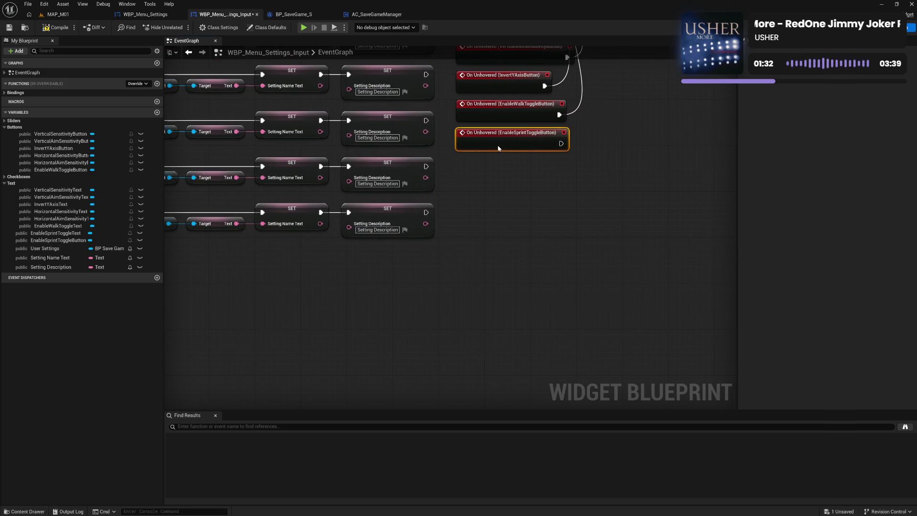
{"action": "mouse_move", "coordinate": [560, 143]}
{"action": "left_mouse_down"}
{"action": "mouse_move", "coordinate": [594, 62]}
{"action": "mouse_move", "coordinate": [594, 122]}
{"action": "mouse_move", "coordinate": [590, 86]}
{"action": "left_mouse_up"}
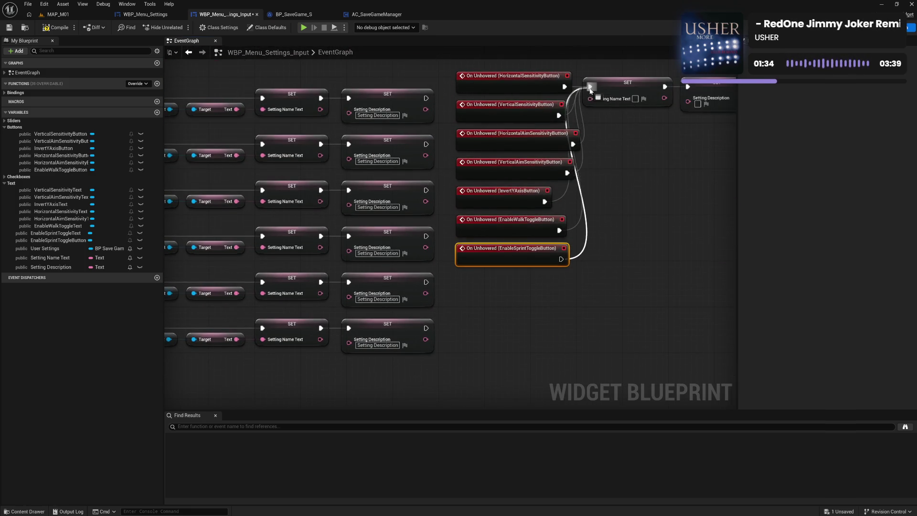
Copy the walk toggle's Target and SET chain, plug in EnableSprintToggleText, and wire the sprint hover event.
{"action": "mouse_move", "coordinate": [627, 229]}
{"action": "left_mouse_down"}
{"action": "mouse_move", "coordinate": [557, 289]}
{"action": "mouse_move", "coordinate": [395, 308]}
{"action": "mouse_move", "coordinate": [584, 256]}
{"action": "left_mouse_up"}
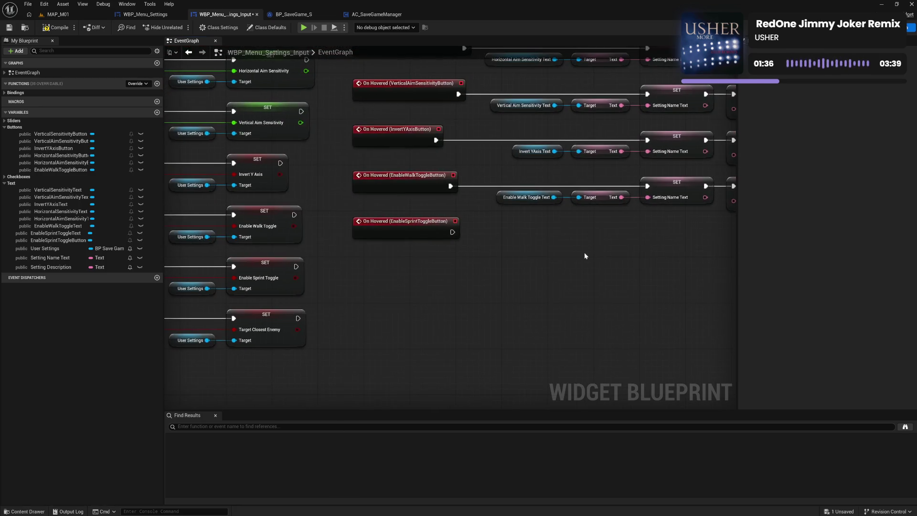
{"action": "mouse_move", "coordinate": [607, 186]}
{"action": "left_mouse_down"}
{"action": "mouse_move", "coordinate": [764, 203]}
{"action": "mouse_move", "coordinate": [626, 219]}
{"action": "left_mouse_up"}
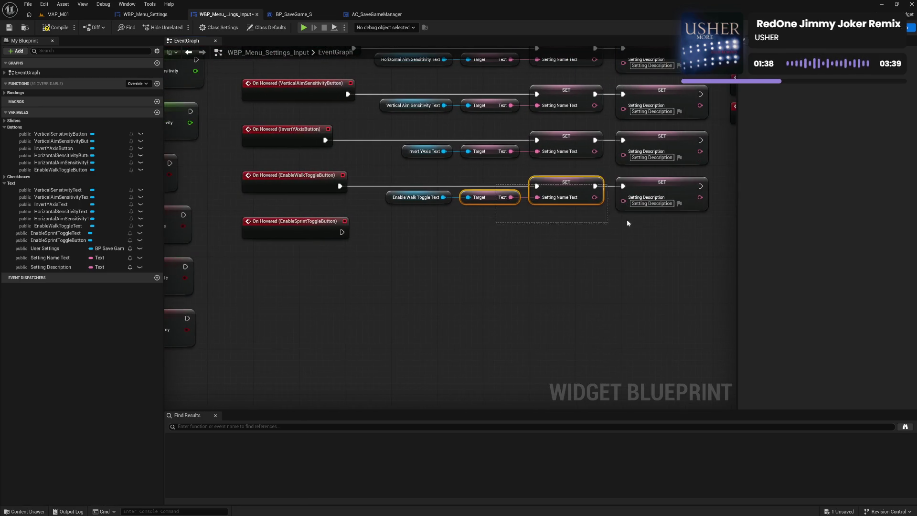
{"action": "key", "text": "ctrl+c"}
{"action": "key", "text": "ctrl+v"}
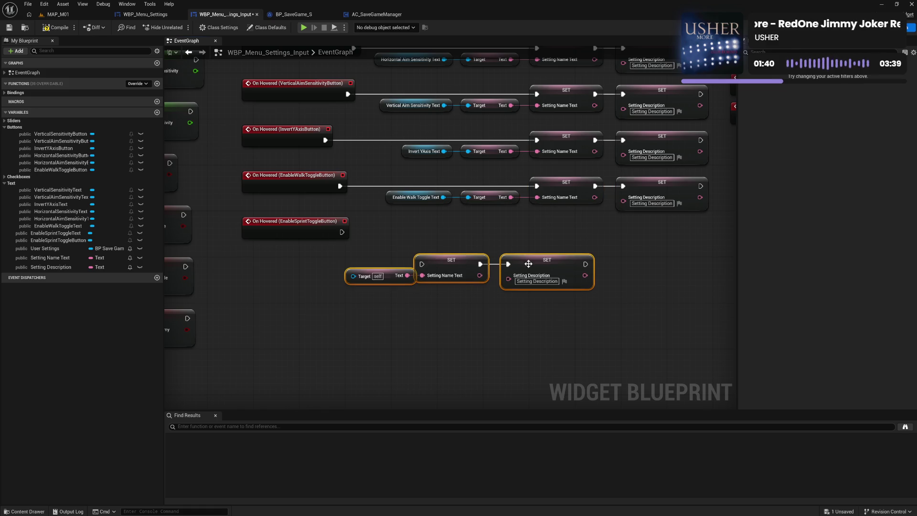
{"action": "mouse_move", "coordinate": [488, 255]}
{"action": "left_mouse_down"}
{"action": "mouse_move", "coordinate": [543, 231]}
{"action": "mouse_move", "coordinate": [577, 232]}
{"action": "left_mouse_up"}
{"action": "left_click", "coordinate": [459, 273]}
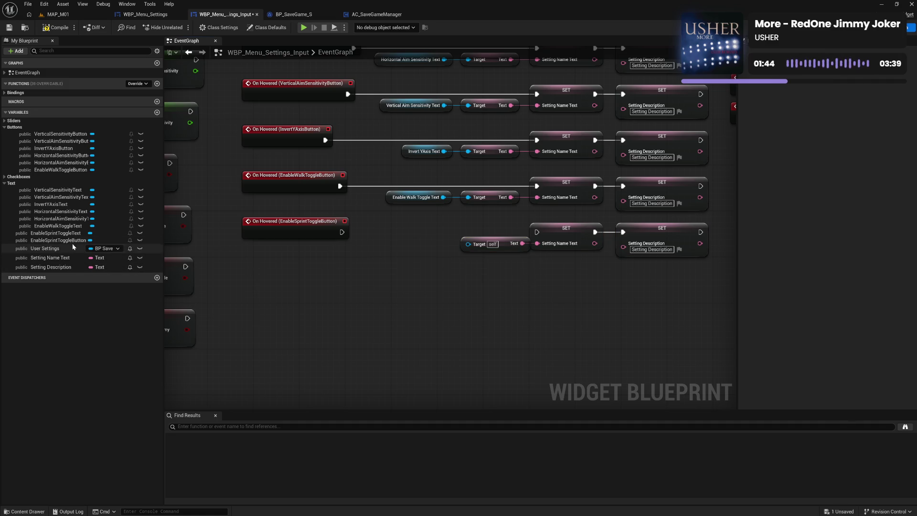
{"action": "mouse_move", "coordinate": [55, 233]}
{"action": "left_mouse_down"}
{"action": "mouse_move", "coordinate": [263, 259]}
{"action": "mouse_move", "coordinate": [470, 252]}
{"action": "mouse_move", "coordinate": [431, 255]}
{"action": "left_mouse_up"}
{"action": "left_click_drag", "start_coordinate": [405, 220], "coordinate": [647, 253]}
{"action": "key", "text": "q"}
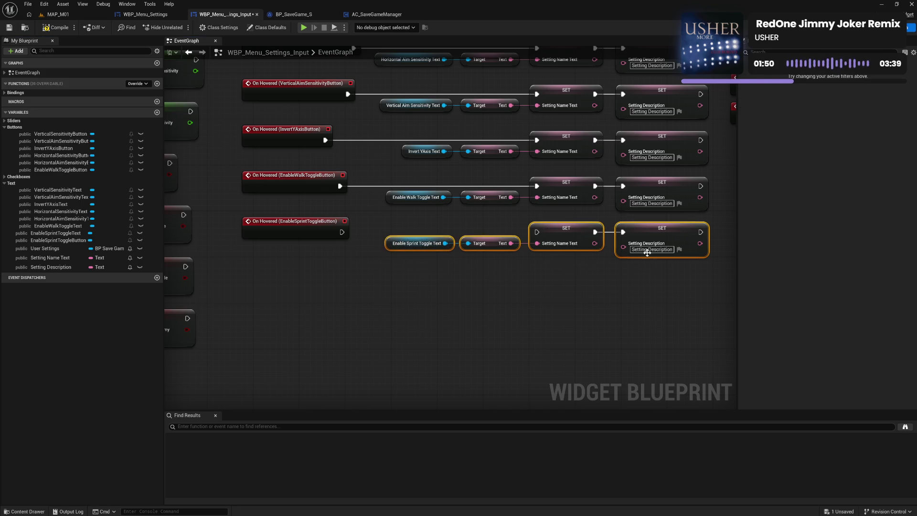
{"action": "left_click", "coordinate": [497, 229]}
{"action": "left_click_drag", "start_coordinate": [342, 232], "coordinate": [537, 233]}
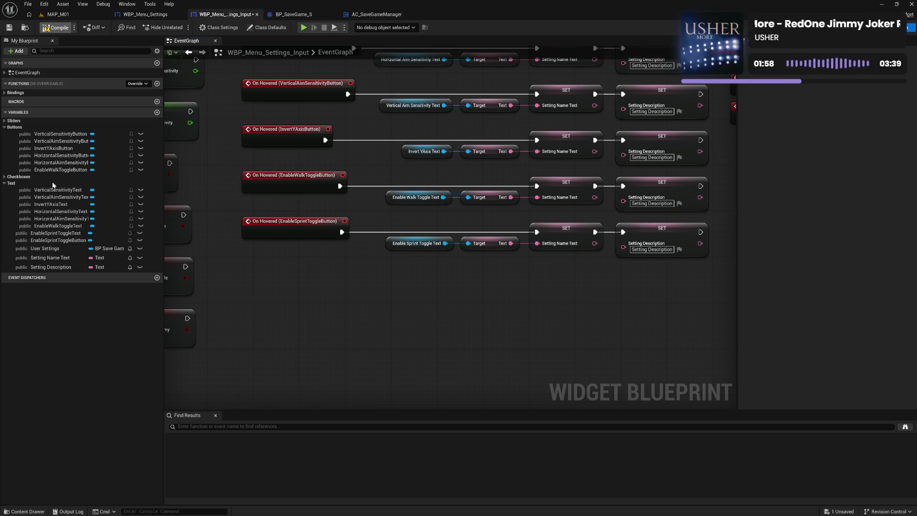
Move EnableSprintToggleText into the Text group and EnableSprintToggleButton into Buttons.
{"action": "left_click", "coordinate": [50, 233]}
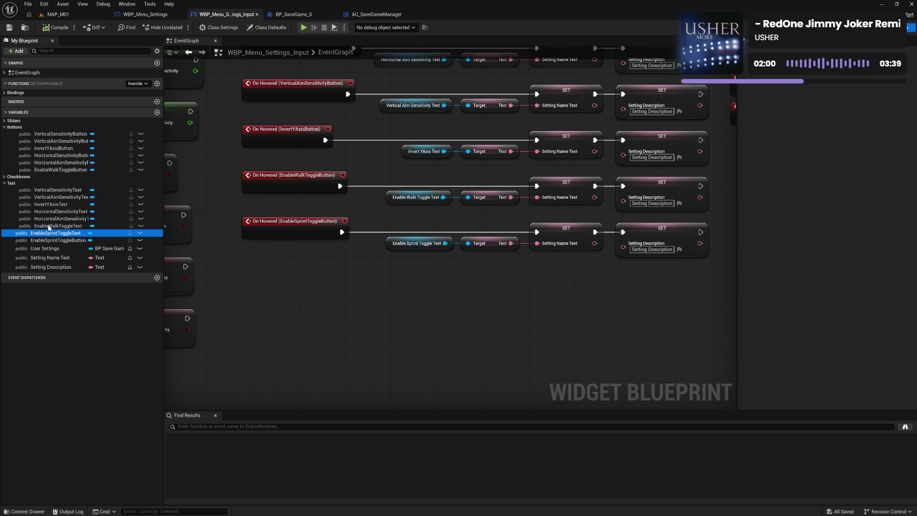
{"action": "left_click_drag", "start_coordinate": [50, 228], "coordinate": [19, 184]}
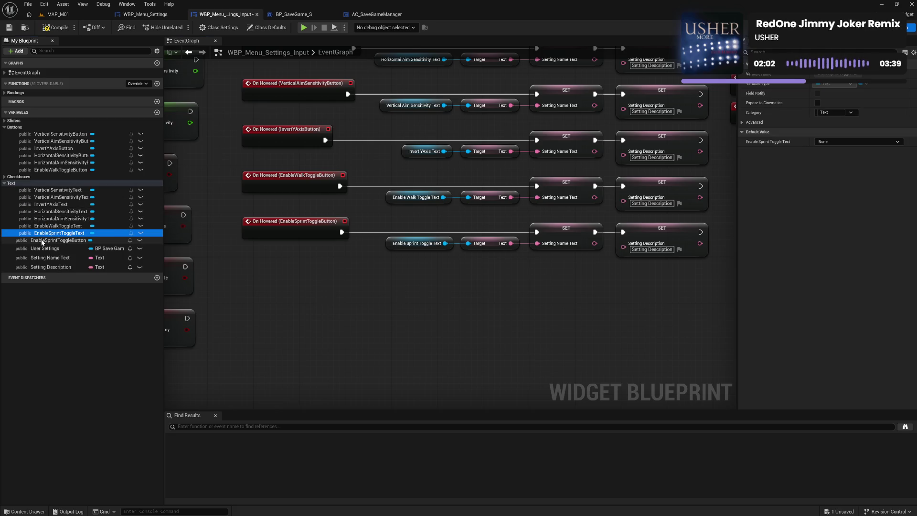
{"action": "mouse_move", "coordinate": [42, 242]}
{"action": "left_mouse_down"}
{"action": "mouse_move", "coordinate": [14, 128]}
{"action": "mouse_move", "coordinate": [50, 135]}
{"action": "left_mouse_up"}
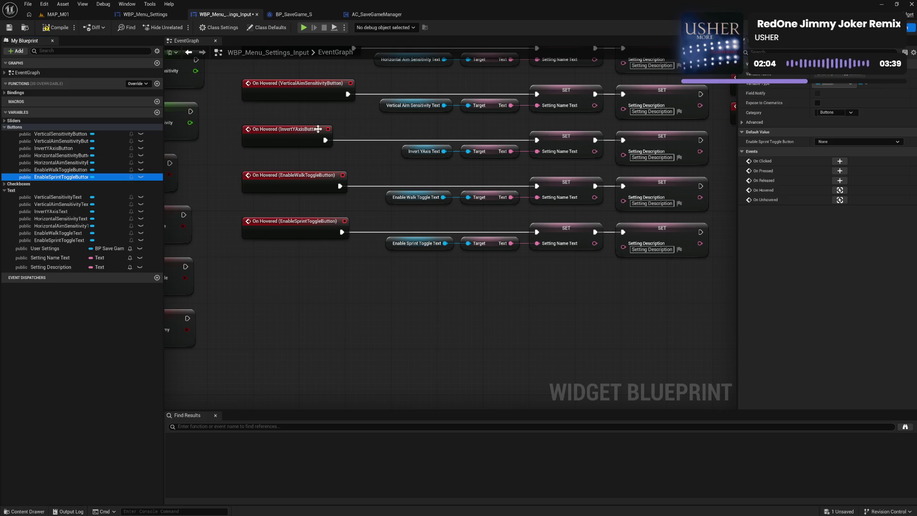
{"action": "left_click", "coordinate": [888, 28]}
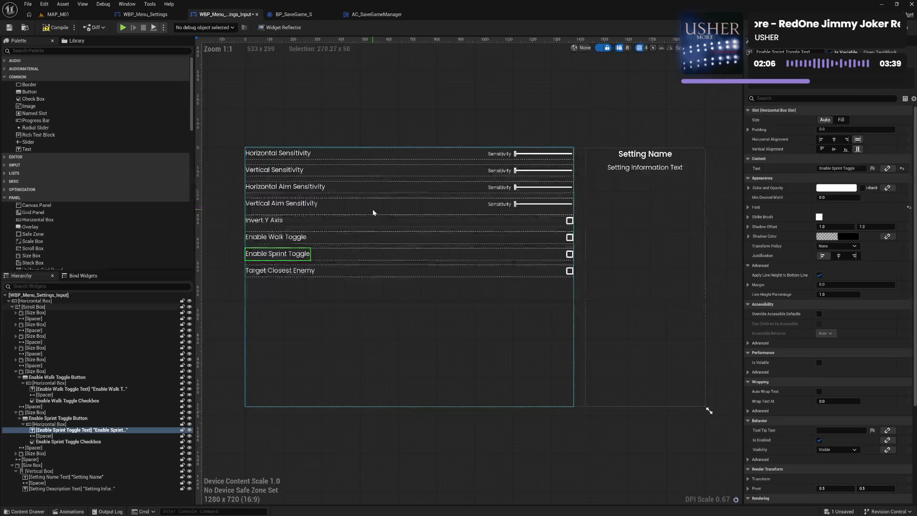
Wrap the Target Closest Enemy row in a button named Target Closest Enemy Button, label Target Closest Enemy Text.
{"action": "left_click", "coordinate": [16, 372]}
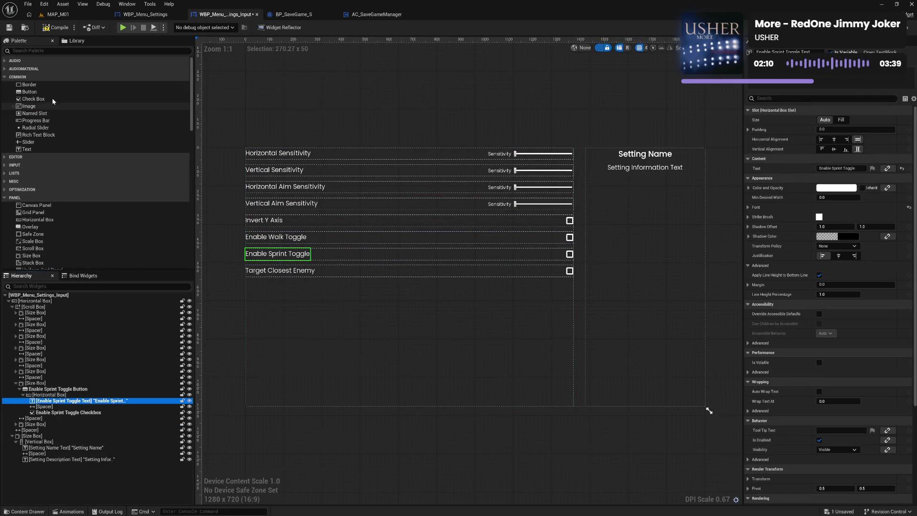
{"action": "mouse_move", "coordinate": [30, 92]}
{"action": "left_mouse_down"}
{"action": "mouse_move", "coordinate": [56, 317]}
{"action": "mouse_move", "coordinate": [39, 439]}
{"action": "left_mouse_up"}
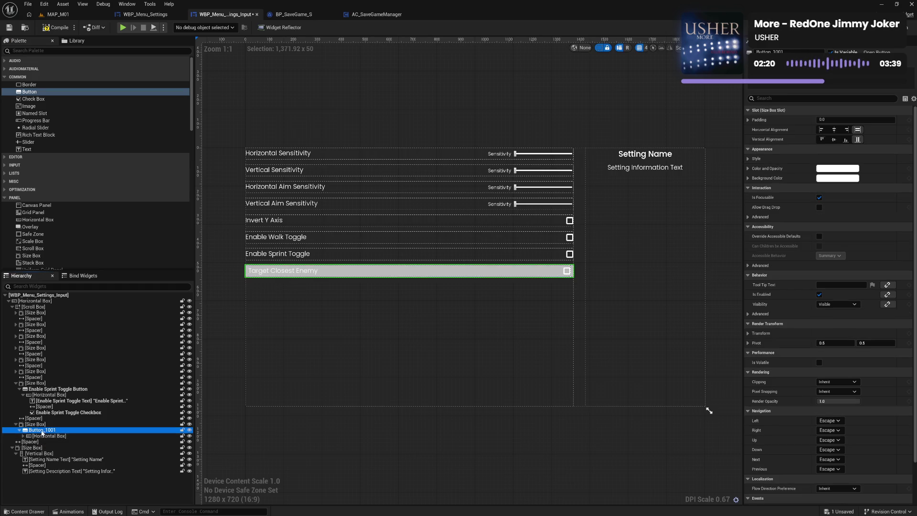
{"action": "left_click", "coordinate": [23, 436]}
{"action": "left_click", "coordinate": [53, 442]}
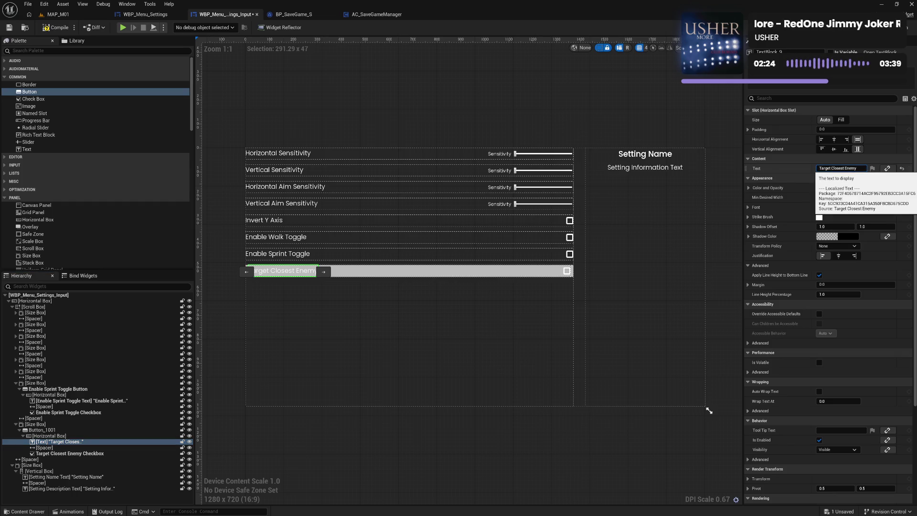
{"action": "left_click", "coordinate": [841, 168]}
{"action": "double_click", "coordinate": [106, 430]}
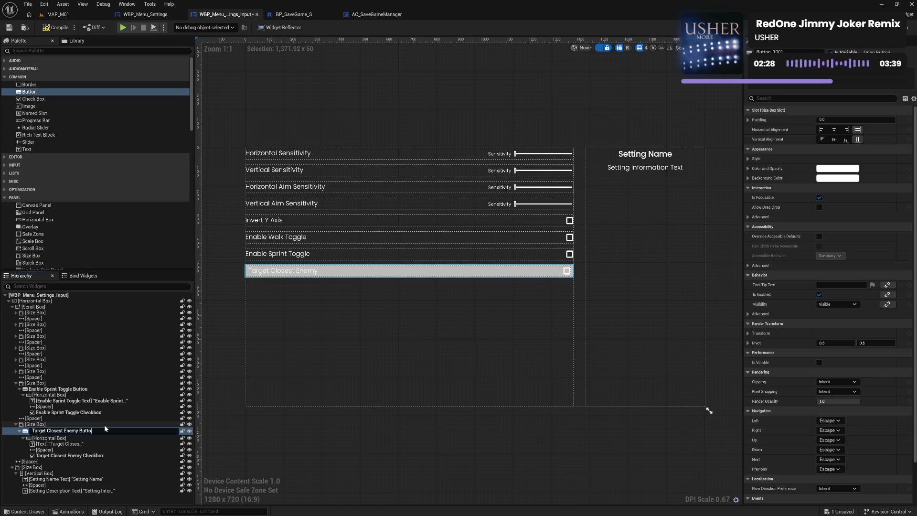
{"action": "key", "text": "Return"}
{"action": "double_click", "coordinate": [74, 443]}
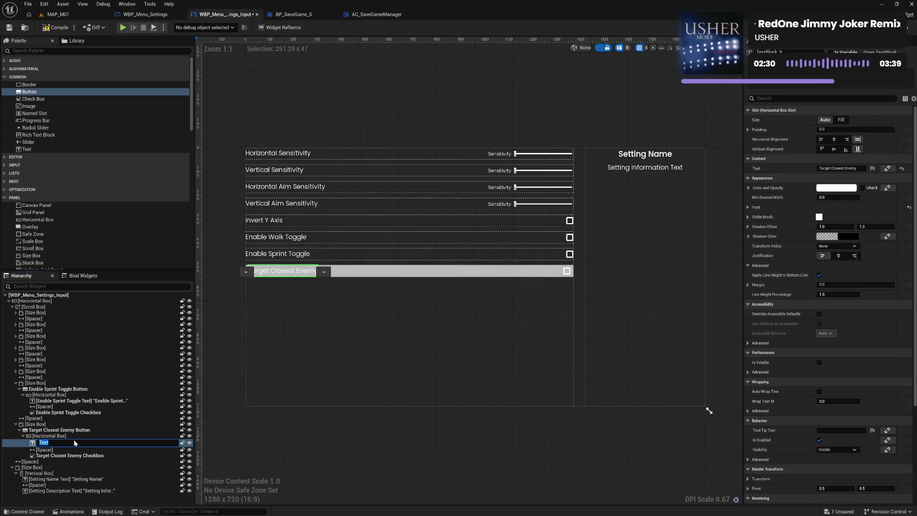
{"action": "key", "text": "Return"}
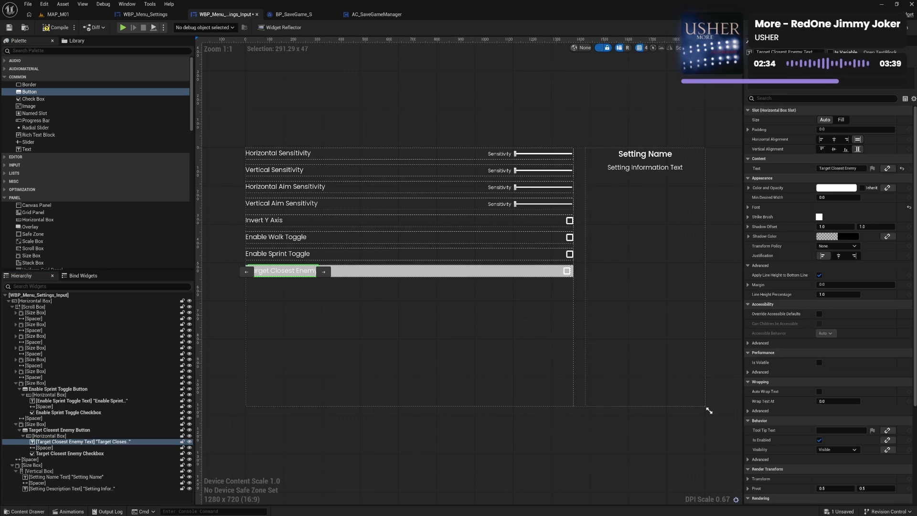
Paste Enable Sprint Toggle Button's style onto Target Closest Enemy Button and save.
{"action": "left_click", "coordinate": [36, 424]}
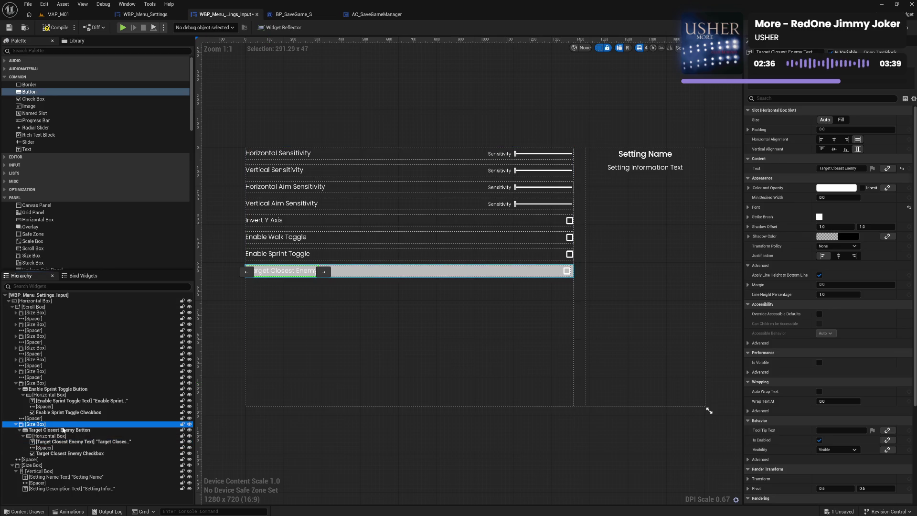
{"action": "left_click", "coordinate": [73, 388]}
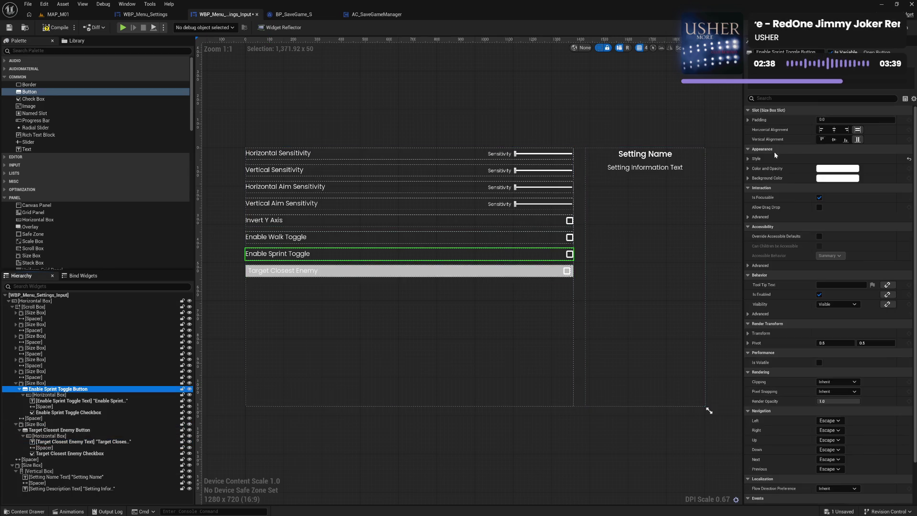
{"action": "left_click", "coordinate": [71, 429]}
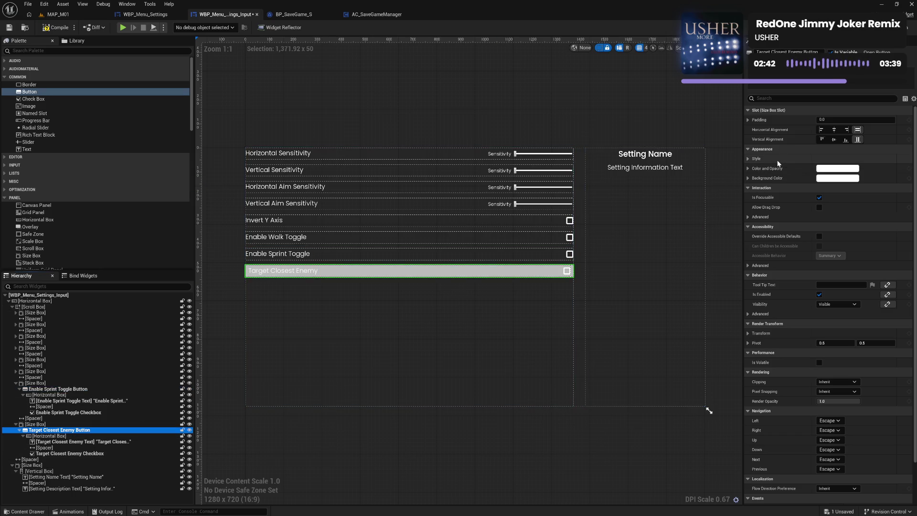
{"action": "key", "text": "ctrl+v"}
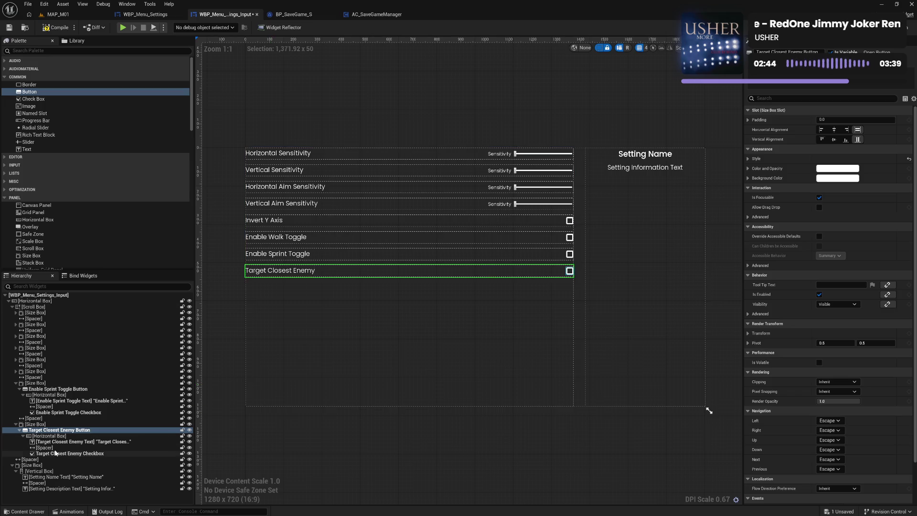
{"action": "left_click", "coordinate": [16, 382]}
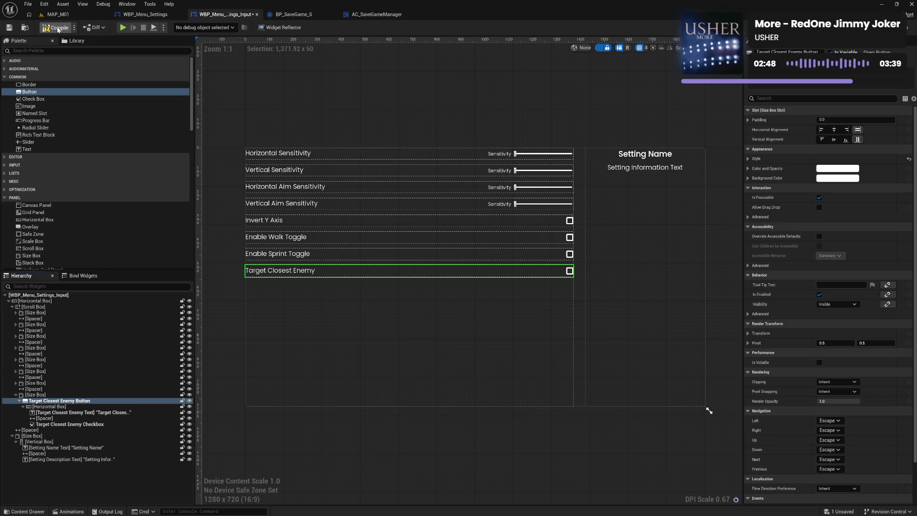
{"action": "key", "text": "ctrl+s"}
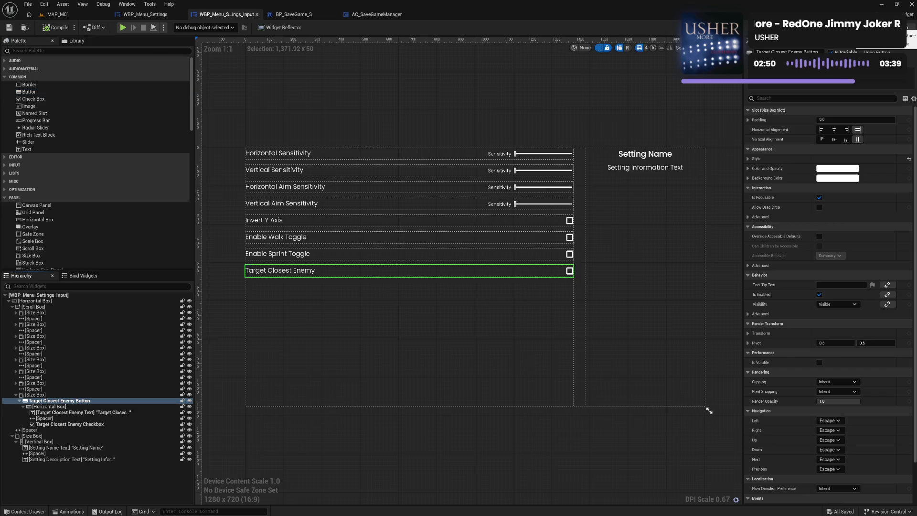
{"action": "key", "text": "ctrl+shift+g"}
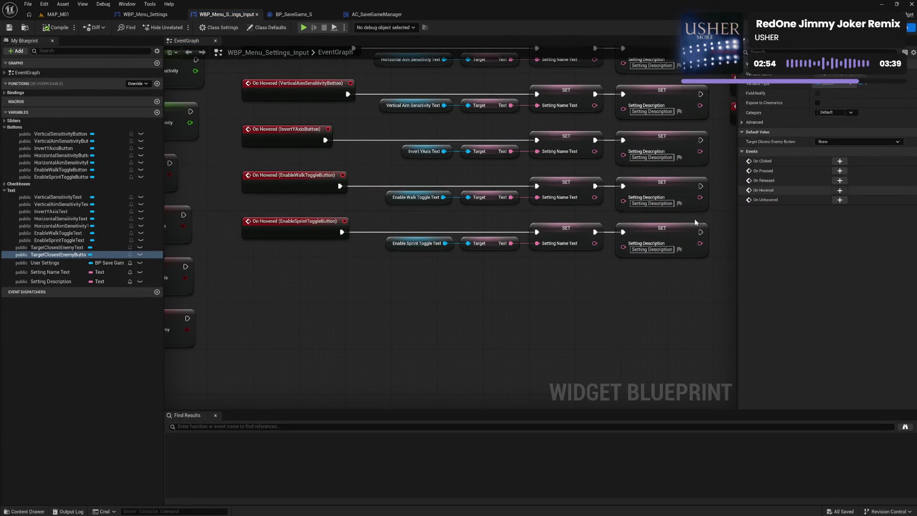
Add On Hovered and On Unhovered events for TargetClosestEnemyButton, placing unhover with the others.
{"action": "left_click", "coordinate": [840, 190]}
{"action": "left_click", "coordinate": [840, 200]}
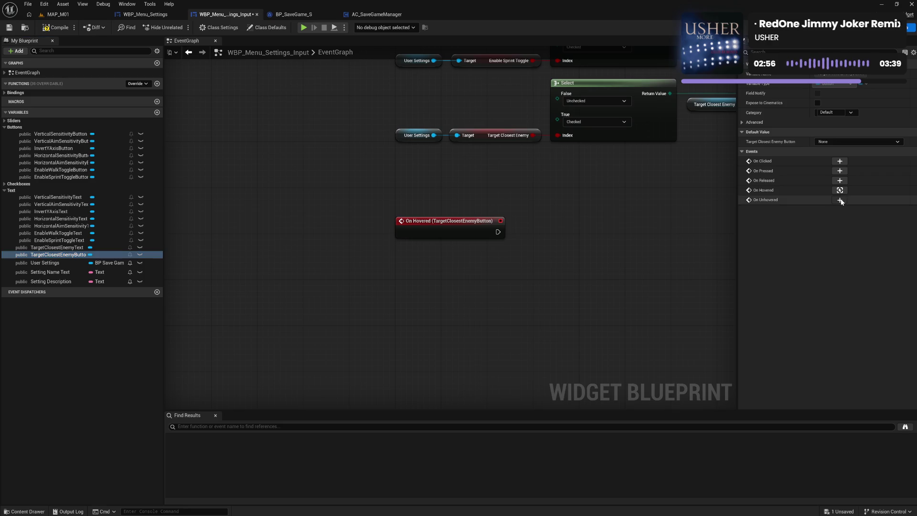
{"action": "mouse_move", "coordinate": [447, 223]}
{"action": "left_mouse_down"}
{"action": "mouse_move", "coordinate": [445, 166]}
{"action": "mouse_move", "coordinate": [229, 62]}
{"action": "mouse_move", "coordinate": [225, 124]}
{"action": "mouse_move", "coordinate": [561, 199]}
{"action": "mouse_move", "coordinate": [510, 227]}
{"action": "left_mouse_up"}
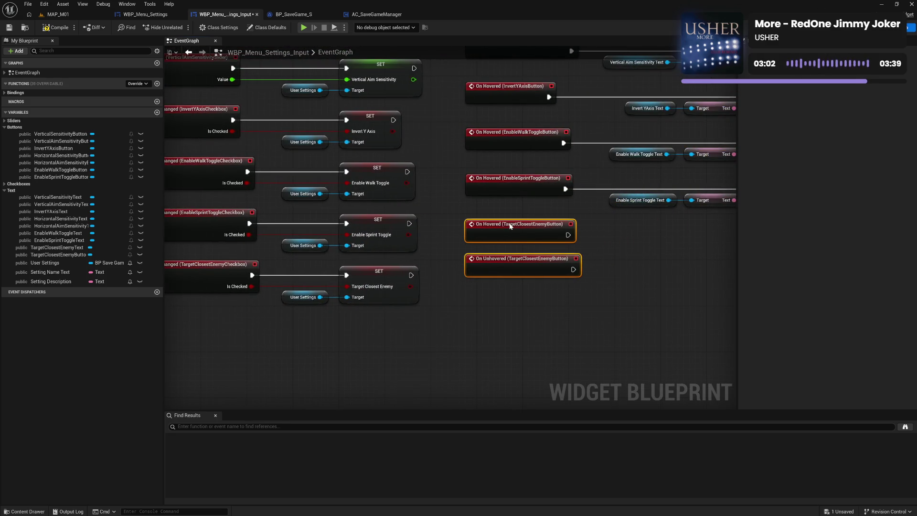
{"action": "left_click", "coordinate": [295, 294]}
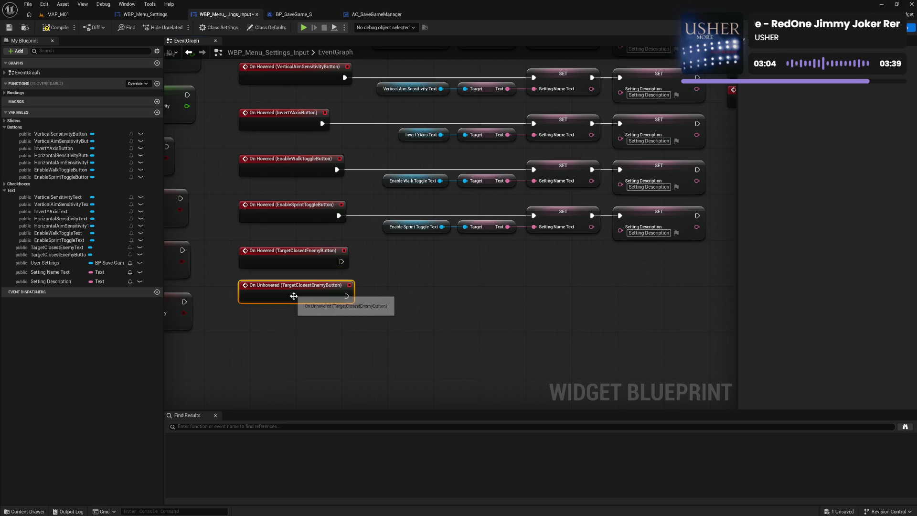
{"action": "mouse_move", "coordinate": [295, 294]}
{"action": "left_mouse_down"}
{"action": "mouse_move", "coordinate": [717, 138]}
{"action": "mouse_move", "coordinate": [474, 136]}
{"action": "mouse_move", "coordinate": [544, 72]}
{"action": "mouse_move", "coordinate": [560, 88]}
{"action": "left_mouse_up"}
{"action": "left_click", "coordinate": [467, 334]}
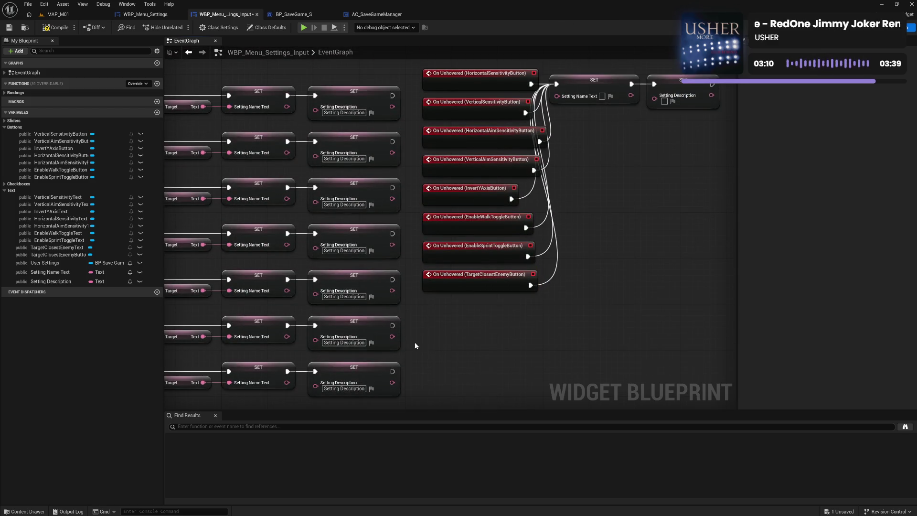
{"action": "left_click_drag", "start_coordinate": [415, 342], "coordinate": [689, 230]}
Copy the Enable Sprint row's name and description setters and plug in Target Closest Enemy Text.
{"action": "left_click_drag", "start_coordinate": [455, 282], "coordinate": [678, 246]}
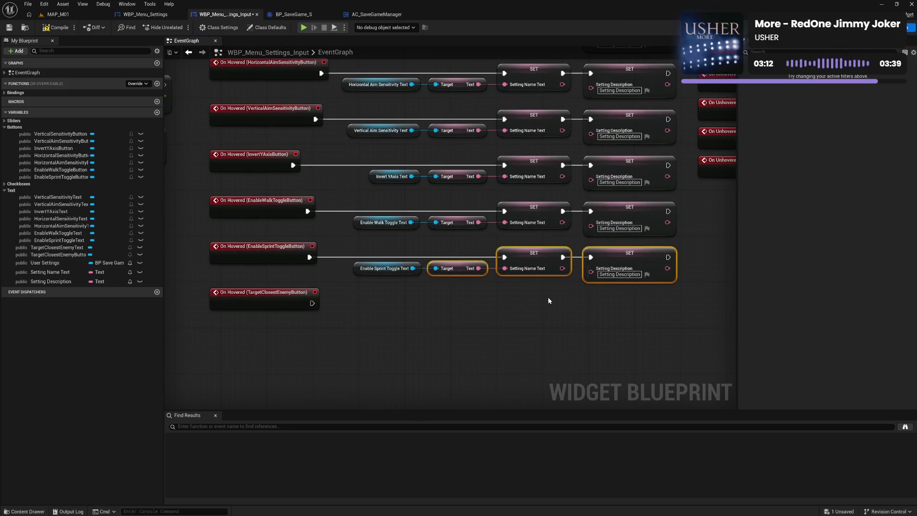
{"action": "key", "text": "ctrl+c"}
{"action": "key", "text": "ctrl+v"}
{"action": "left_click_drag", "start_coordinate": [611, 304], "coordinate": [620, 306]}
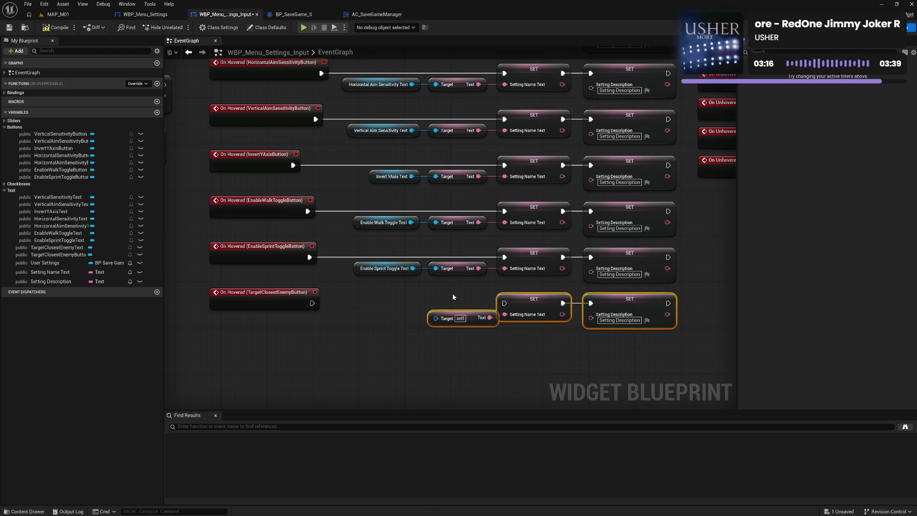
{"action": "left_click_drag", "start_coordinate": [61, 247], "coordinate": [435, 321]}
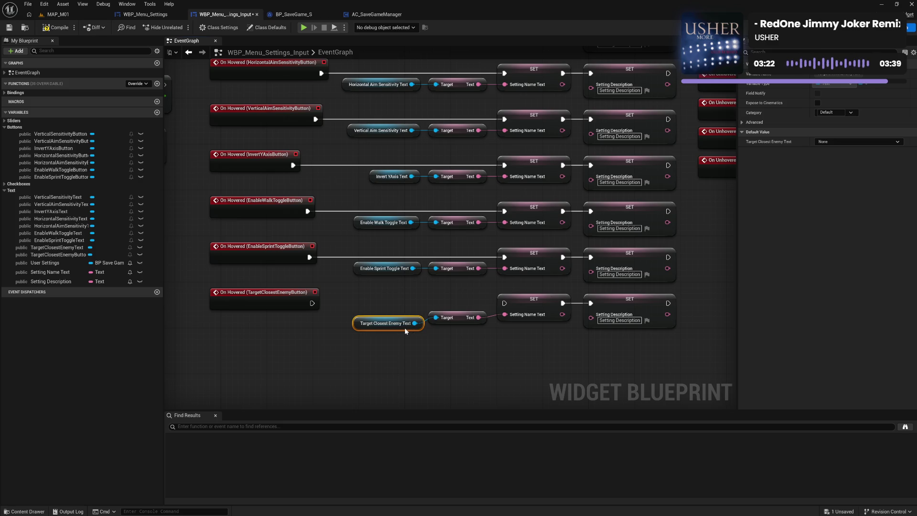
{"action": "mouse_move", "coordinate": [382, 329]}
{"action": "left_mouse_down"}
{"action": "mouse_move", "coordinate": [648, 339]}
{"action": "mouse_move", "coordinate": [629, 308]}
{"action": "left_mouse_up"}
{"action": "key", "text": "q"}
{"action": "left_click", "coordinate": [564, 350]}
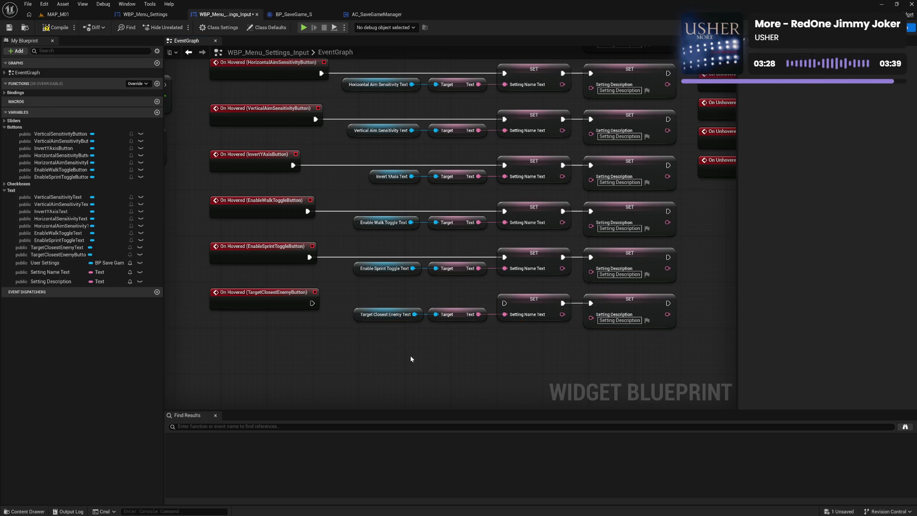
Align the six text getter nodes and connect the hover event to the setting name setter.
{"action": "left_click_drag", "start_coordinate": [381, 340], "coordinate": [348, 77]}
{"action": "key", "text": "shift+a"}
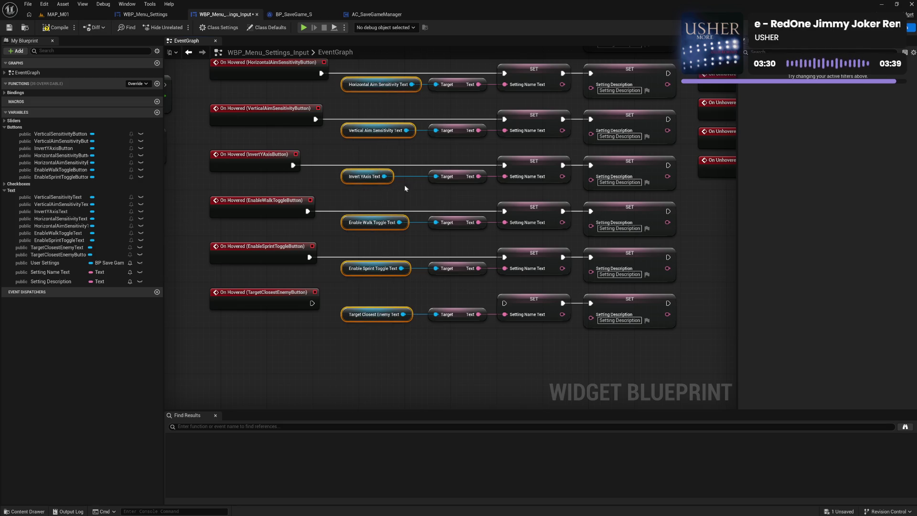
{"action": "key", "text": "shift+d"}
{"action": "left_click", "coordinate": [462, 342]}
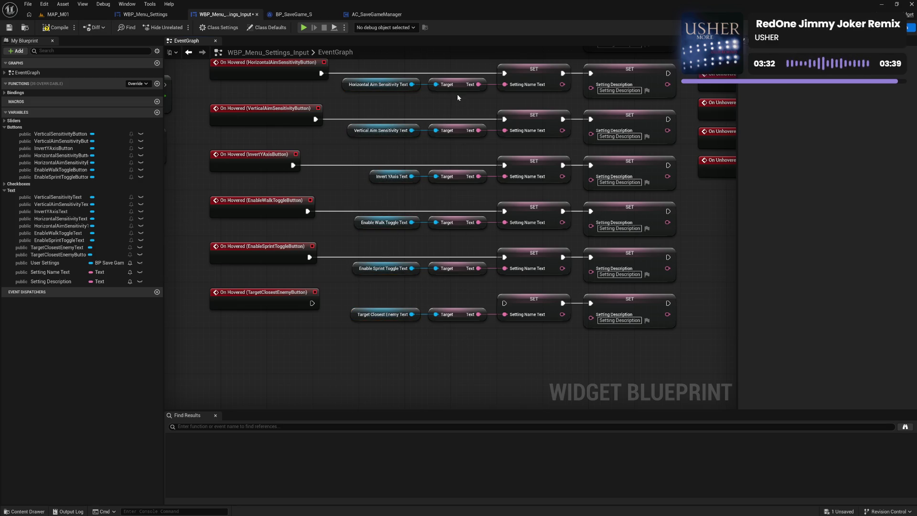
{"action": "left_click_drag", "start_coordinate": [456, 74], "coordinate": [463, 345]}
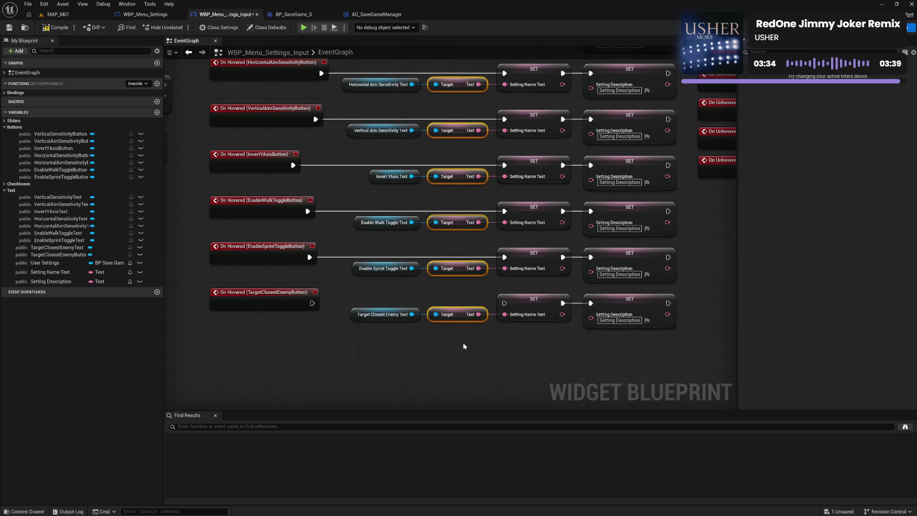
{"action": "left_click", "coordinate": [518, 344]}
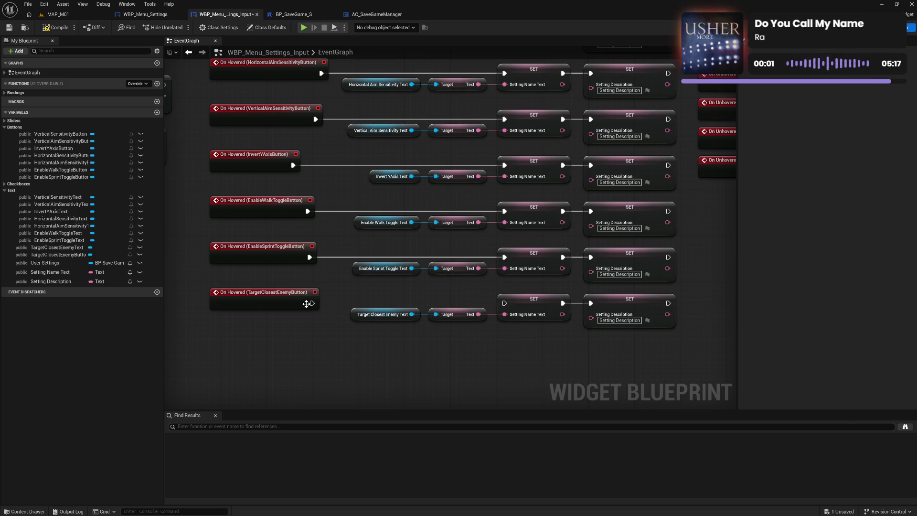
{"action": "mouse_move", "coordinate": [311, 304]}
{"action": "left_mouse_down"}
{"action": "mouse_move", "coordinate": [526, 308]}
{"action": "mouse_move", "coordinate": [504, 303]}
{"action": "left_mouse_up"}
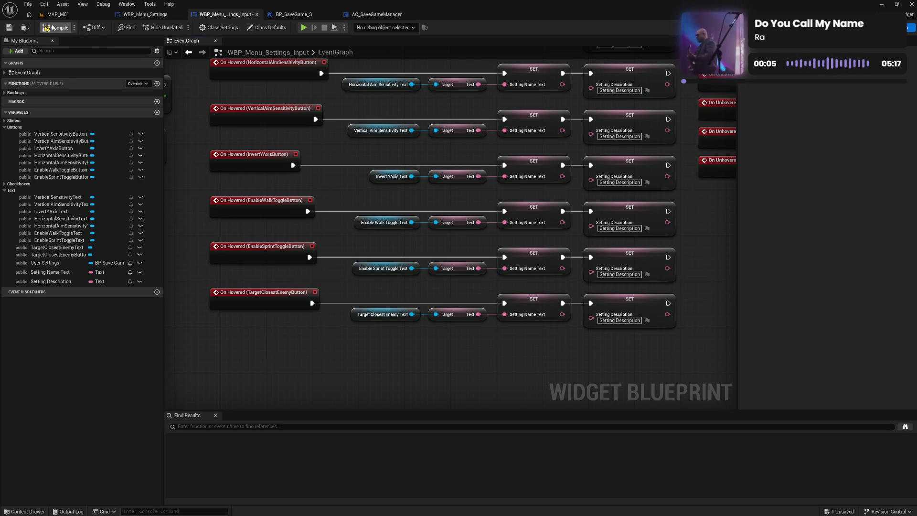
Compile and save, then play-test the game and open the Settings INPUT page.
{"action": "left_click", "coordinate": [52, 28]}
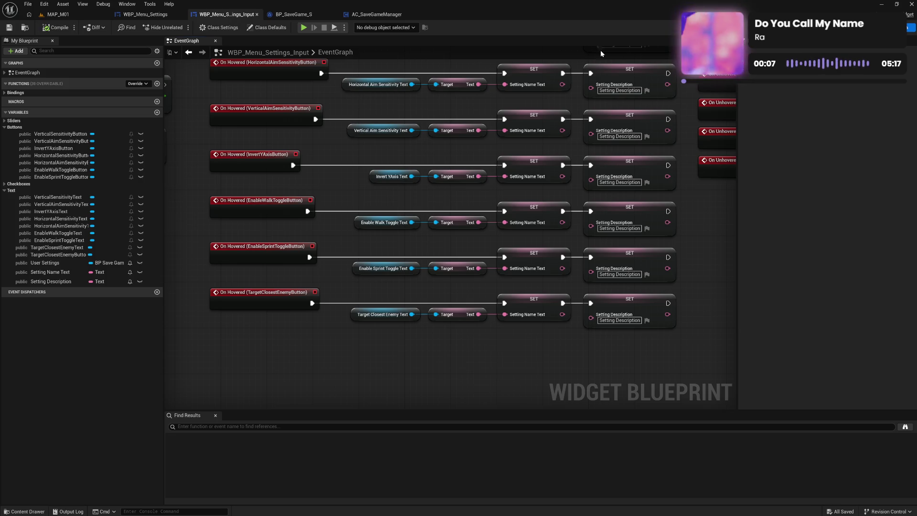
{"action": "left_click", "coordinate": [887, 27]}
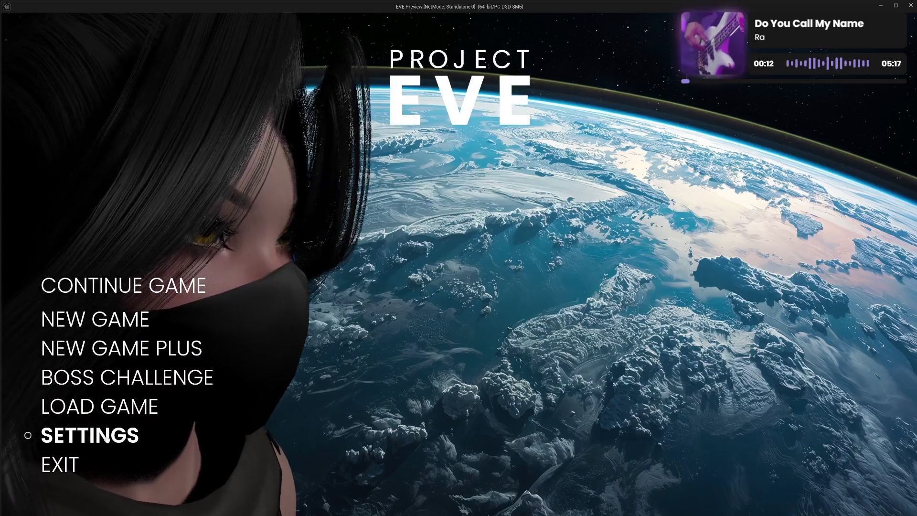
{"action": "left_click", "coordinate": [86, 434]}
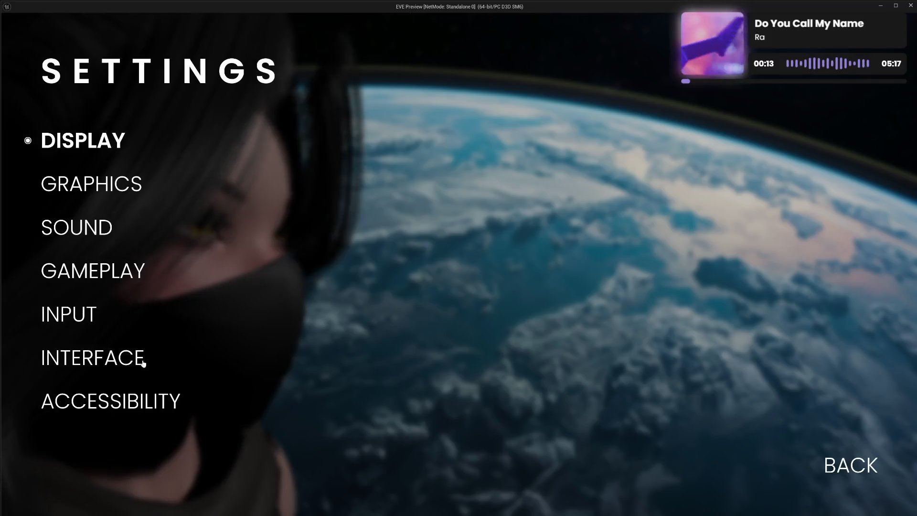
{"action": "left_click", "coordinate": [80, 311]}
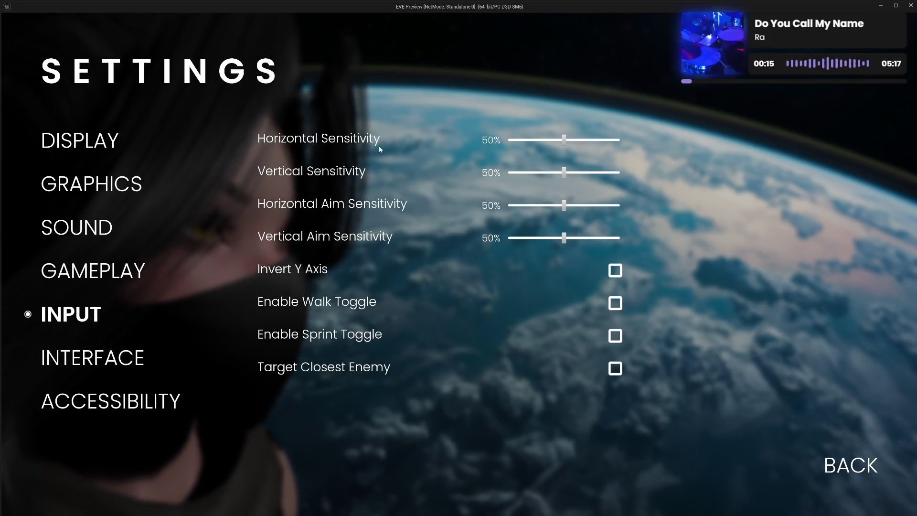
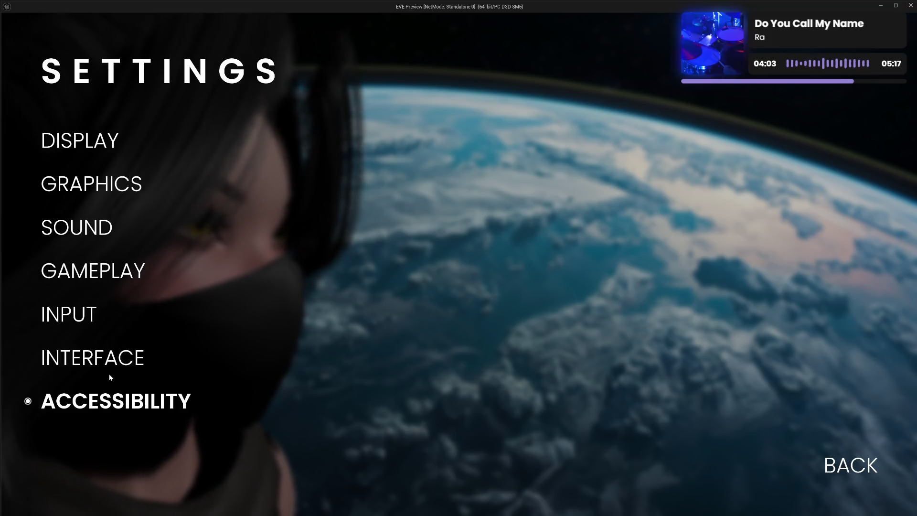
Cycle through the Gameplay, Display, Interface, Input and Accessibility settings categories in the running game.
{"action": "left_click", "coordinate": [80, 272]}
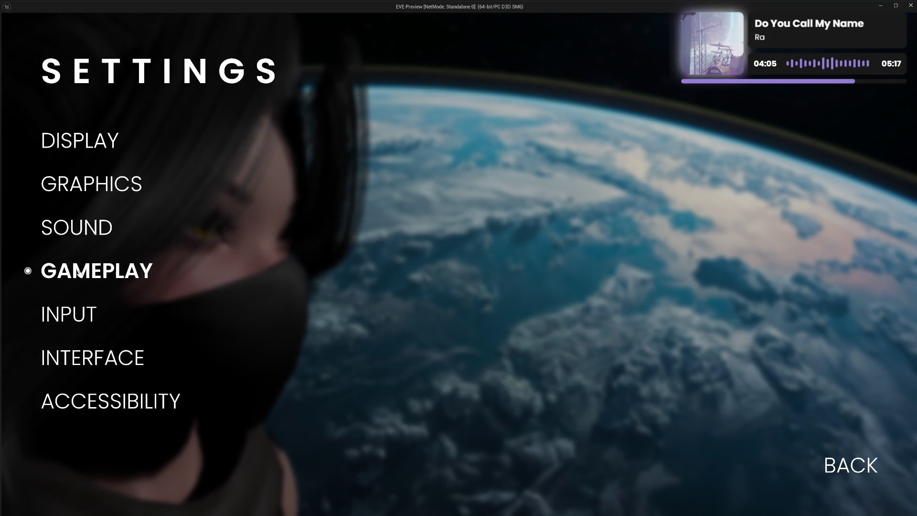
{"action": "left_click", "coordinate": [78, 230]}
{"action": "left_click", "coordinate": [88, 185]}
{"action": "left_click", "coordinate": [91, 146]}
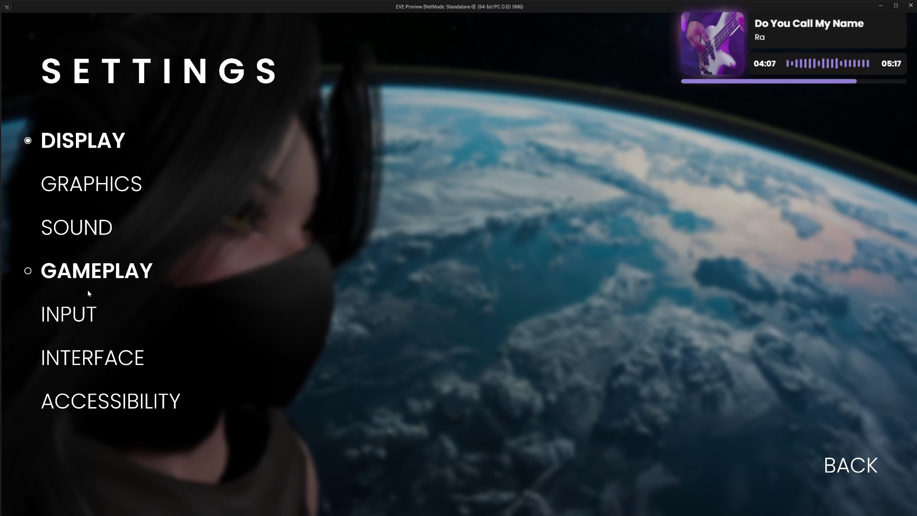
{"action": "left_click", "coordinate": [81, 316]}
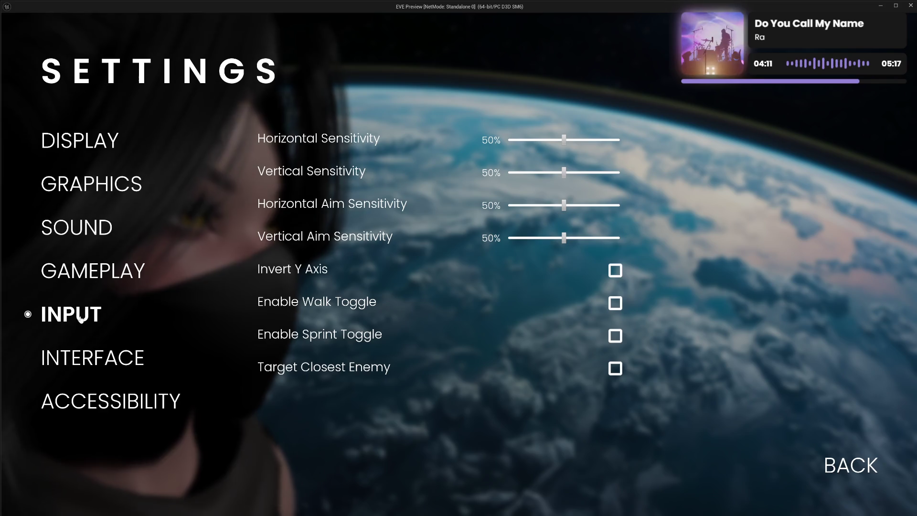
{"action": "left_click", "coordinate": [87, 358]}
{"action": "left_click", "coordinate": [88, 401]}
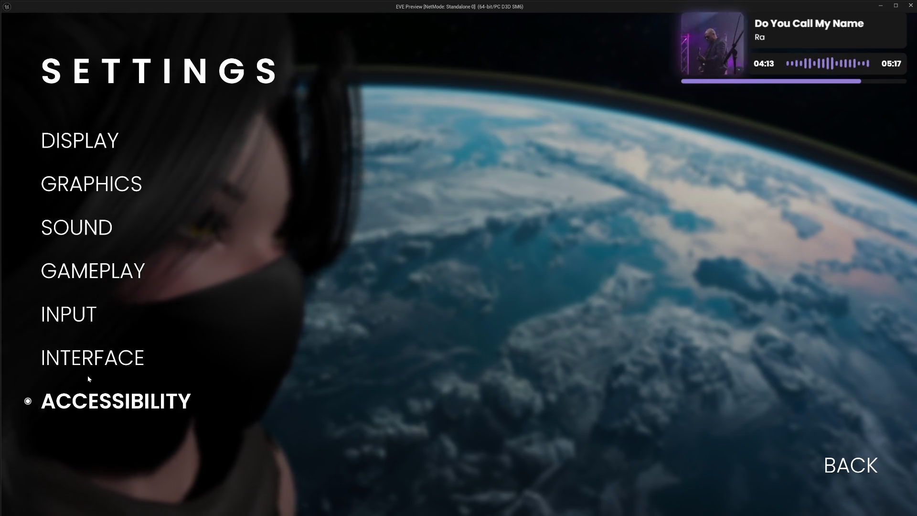
{"action": "left_click", "coordinate": [68, 315]}
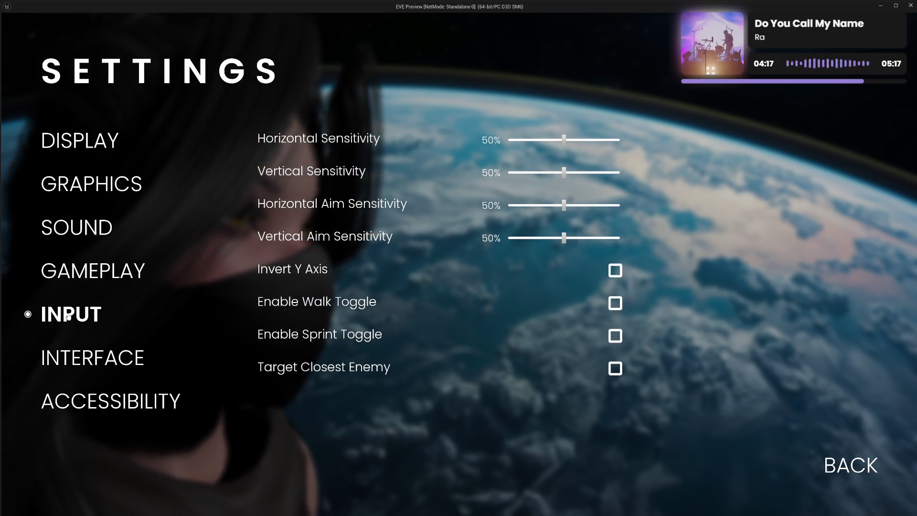
{"action": "left_click", "coordinate": [79, 358]}
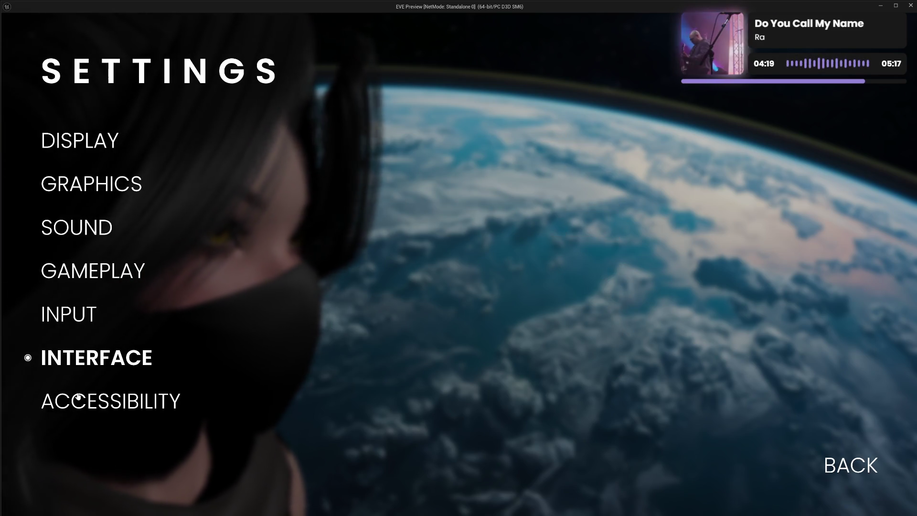
{"action": "left_click", "coordinate": [78, 399]}
{"action": "left_click", "coordinate": [75, 358]}
{"action": "left_click", "coordinate": [70, 322]}
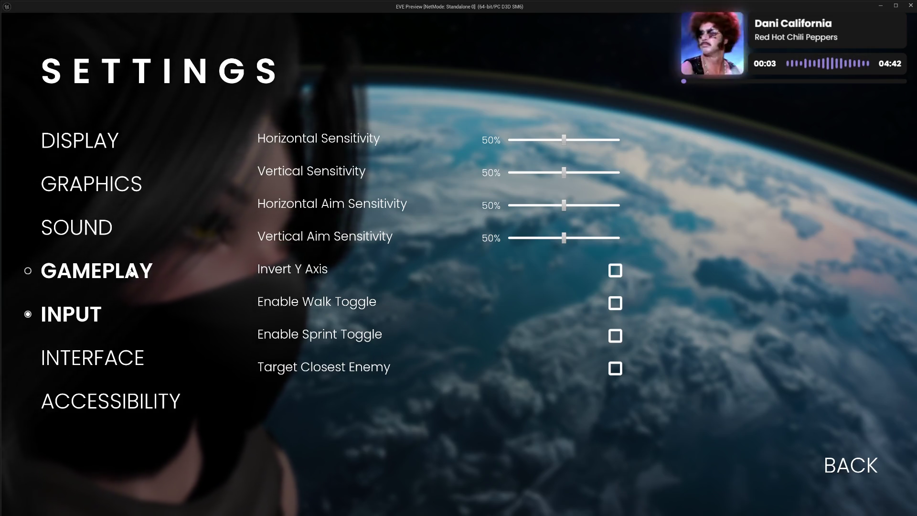
Switch between Gameplay and Input, ending on the Input page's sensitivity sliders and toggles.
{"action": "left_click", "coordinate": [117, 276]}
{"action": "left_click", "coordinate": [86, 311]}
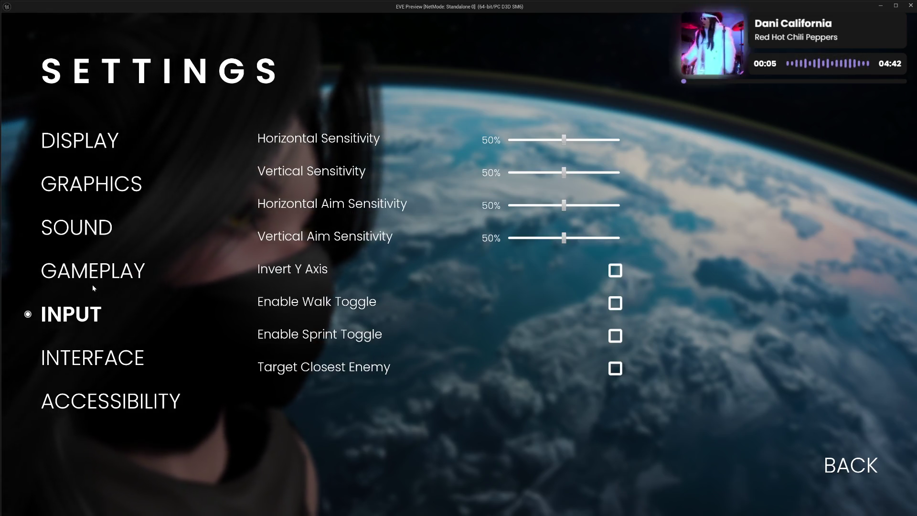
{"action": "left_click", "coordinate": [93, 278]}
{"action": "left_click", "coordinate": [86, 314]}
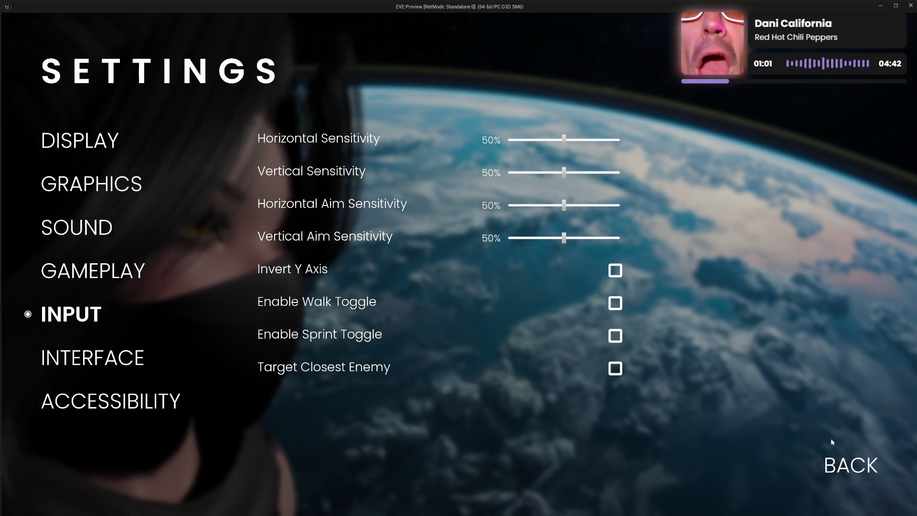
Go back to the game's main menu and exit the preview.
{"action": "left_click", "coordinate": [835, 461]}
{"action": "left_click", "coordinate": [72, 463]}
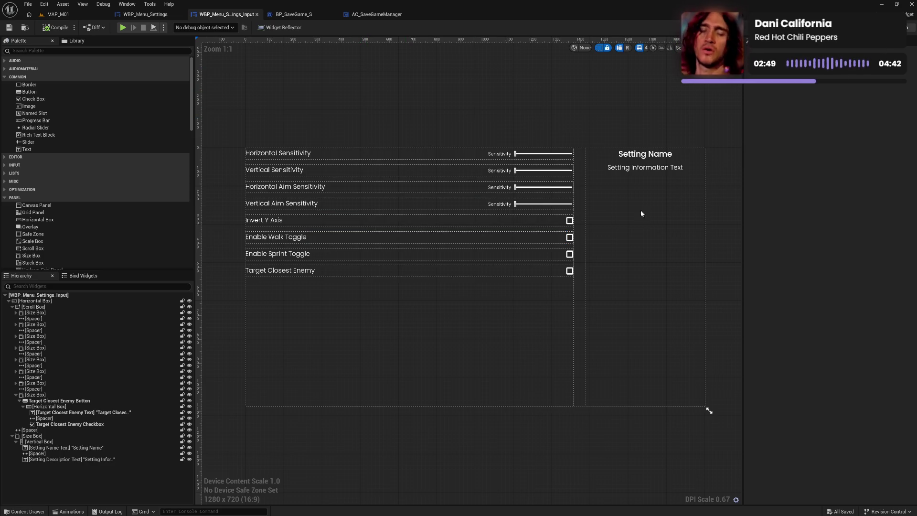
Open the input widget's event graph and bring the Update User Settings event into view.
{"action": "left_click", "coordinate": [908, 27]}
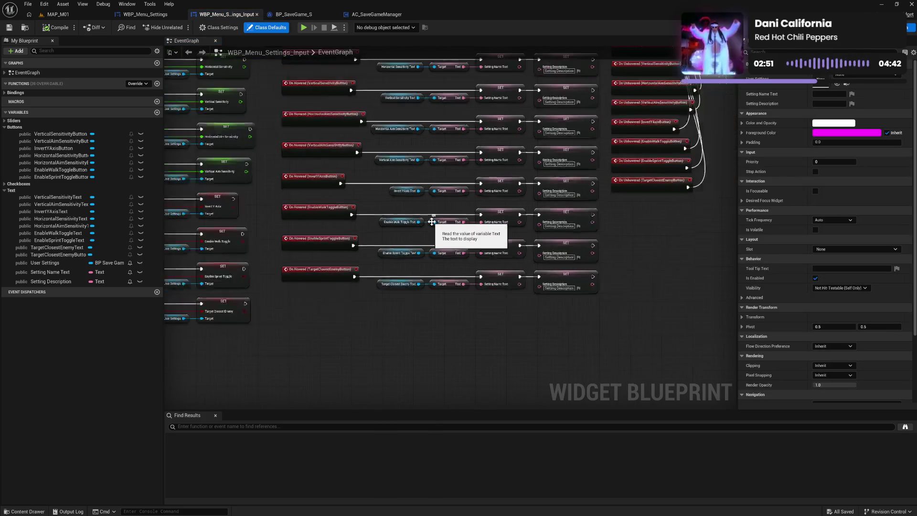
{"action": "scroll", "coordinate": [431, 222], "scroll_direction": "down", "scroll_amount": 3}
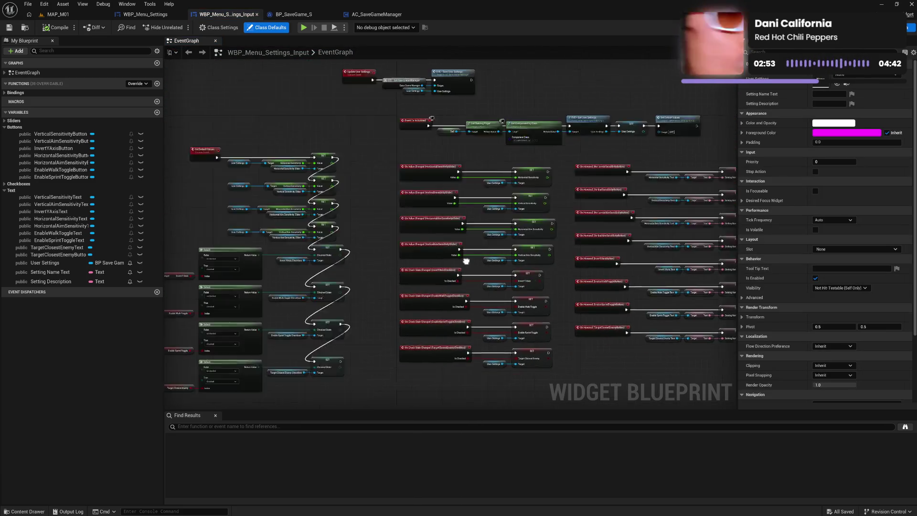
{"action": "left_click_drag", "start_coordinate": [466, 261], "coordinate": [497, 266]}
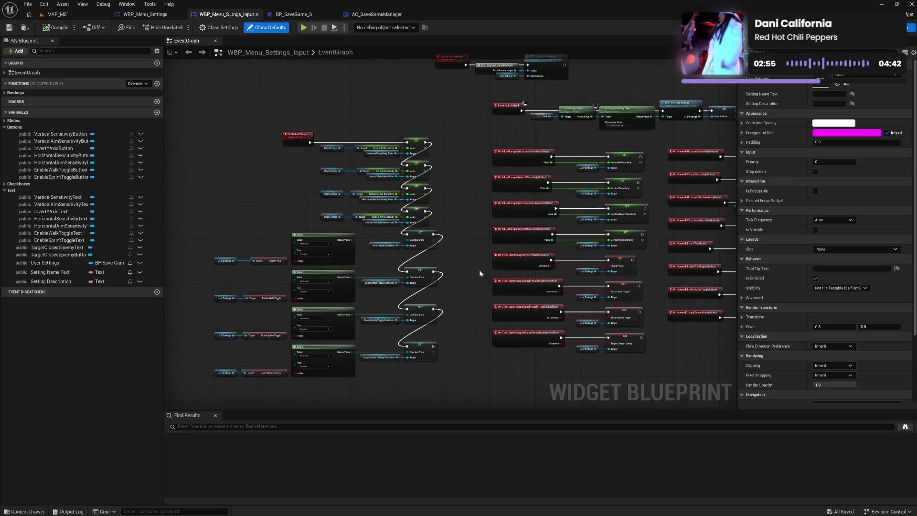
{"action": "scroll", "coordinate": [479, 270], "scroll_direction": "up", "scroll_amount": 1}
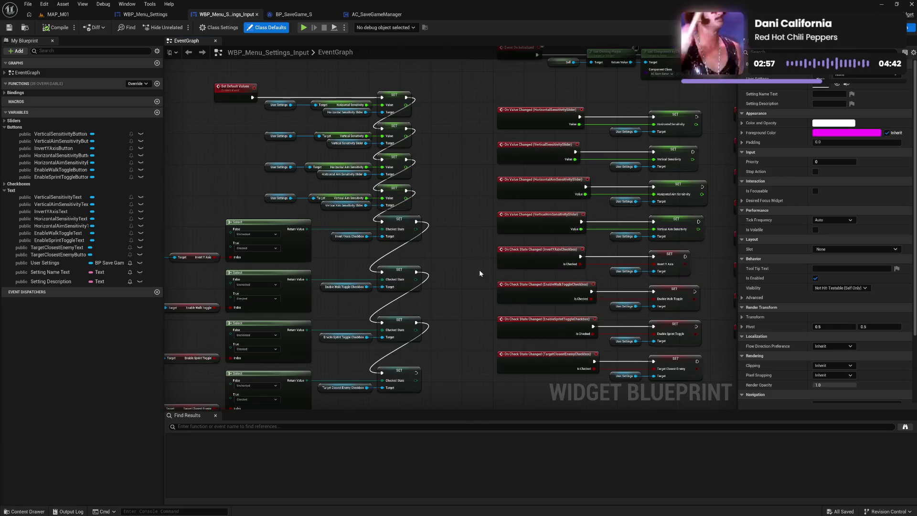
{"action": "scroll", "coordinate": [480, 270], "scroll_direction": "down", "scroll_amount": 1}
{"action": "scroll", "coordinate": [480, 270], "scroll_direction": "up", "scroll_amount": 1}
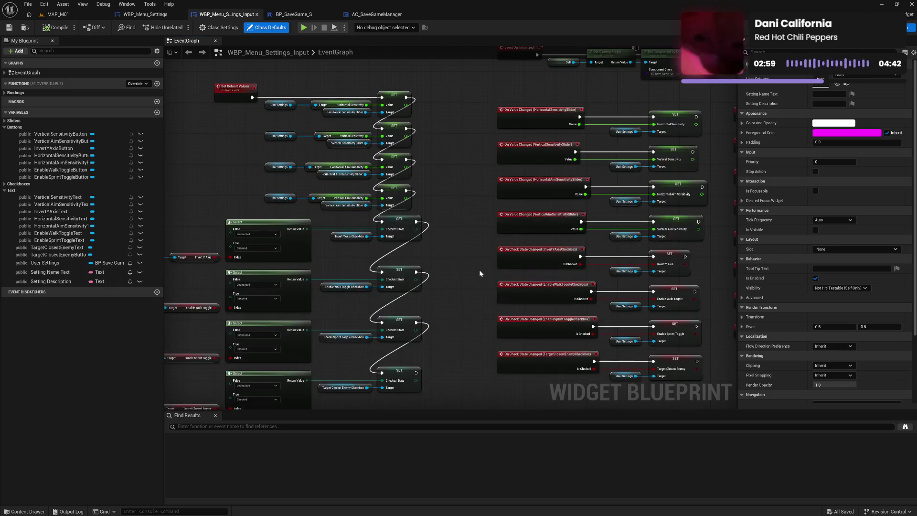
{"action": "left_click_drag", "start_coordinate": [480, 203], "coordinate": [472, 303]}
{"action": "left_click_drag", "start_coordinate": [458, 254], "coordinate": [371, 271]}
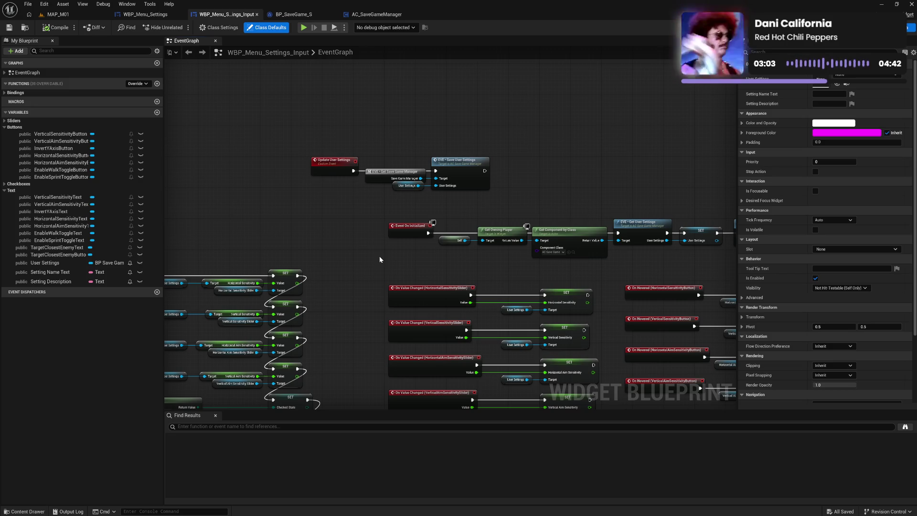
Drag Save User Settings' User Settings pin onto Update User Settings to add a User Settings input.
{"action": "left_click", "coordinate": [341, 168]}
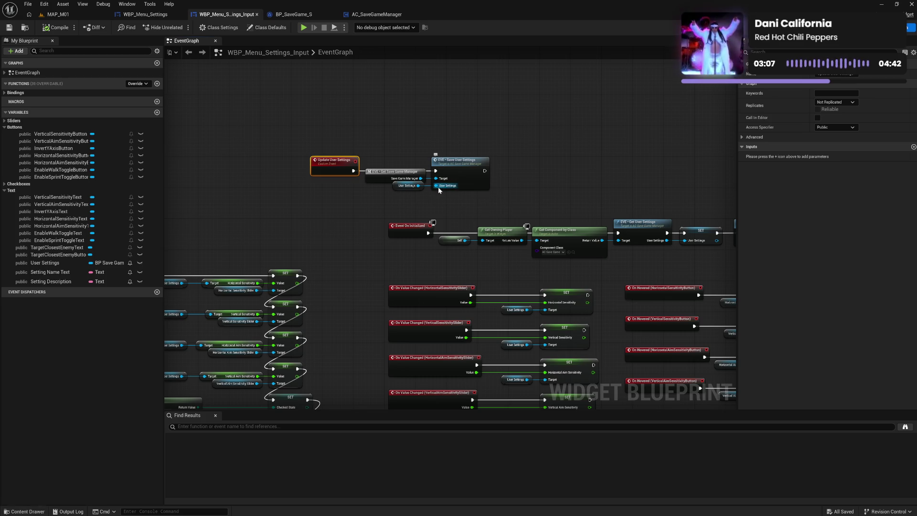
{"action": "left_click_drag", "start_coordinate": [436, 186], "coordinate": [340, 174]}
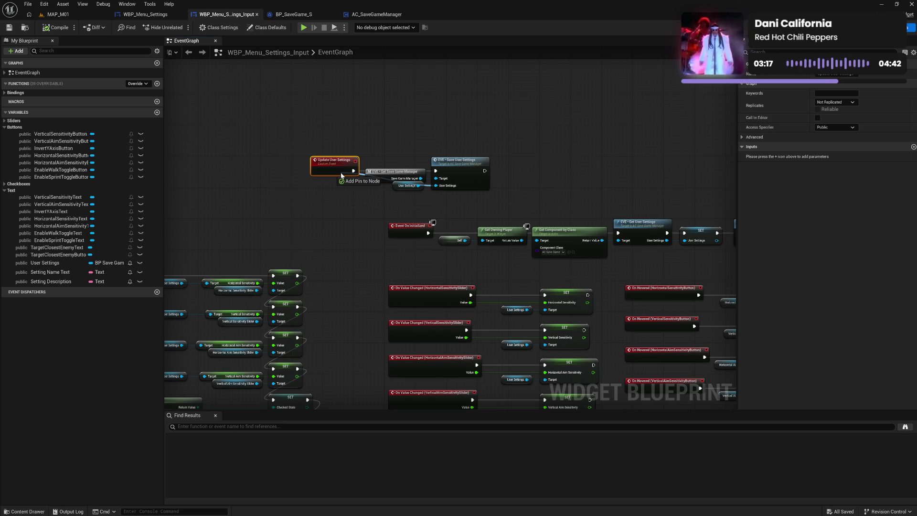
{"action": "left_click_drag", "start_coordinate": [341, 175], "coordinate": [342, 177]}
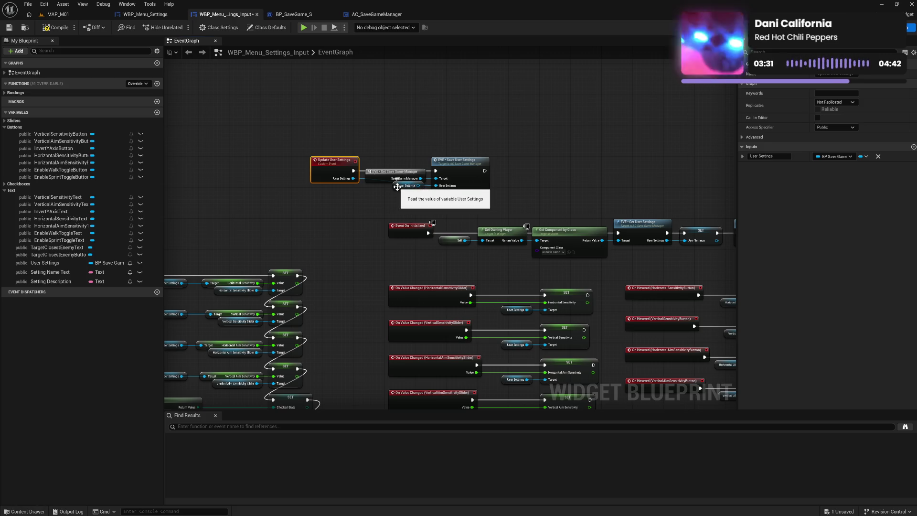
Tidy the unused getter and wire knot, then save the blueprint.
{"action": "left_click_drag", "start_coordinate": [397, 187], "coordinate": [398, 203]}
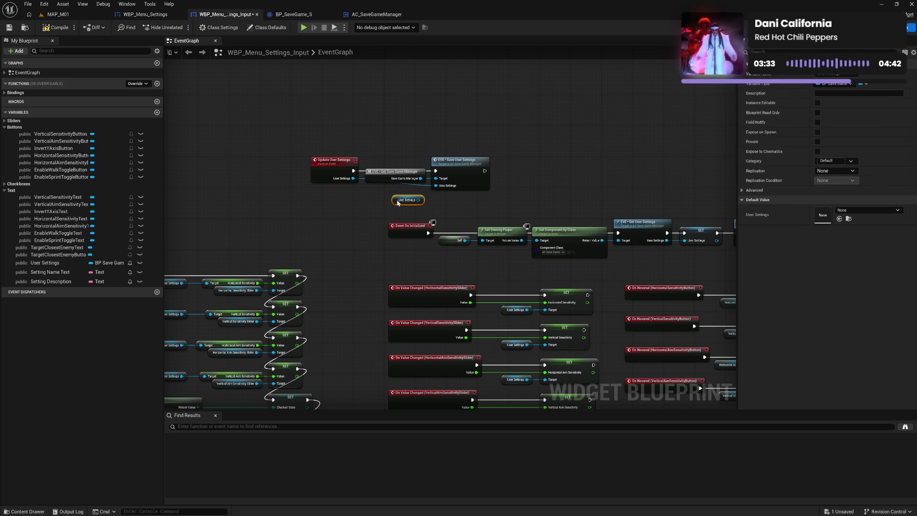
{"action": "left_click", "coordinate": [416, 190]}
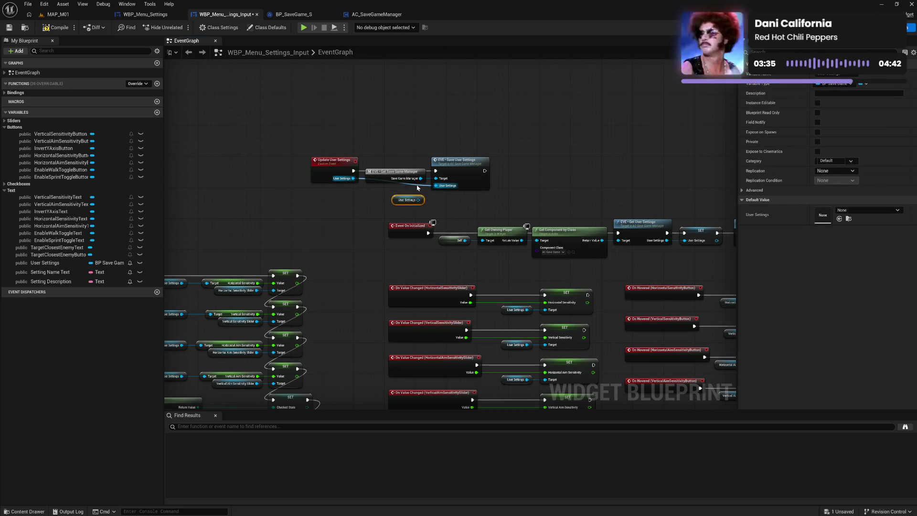
{"action": "left_click_drag", "start_coordinate": [413, 183], "coordinate": [375, 189]}
{"action": "mouse_move", "coordinate": [365, 158]}
{"action": "left_mouse_down"}
{"action": "mouse_move", "coordinate": [447, 190]}
{"action": "mouse_move", "coordinate": [502, 191]}
{"action": "mouse_move", "coordinate": [525, 173]}
{"action": "mouse_move", "coordinate": [233, 67]}
{"action": "left_mouse_up"}
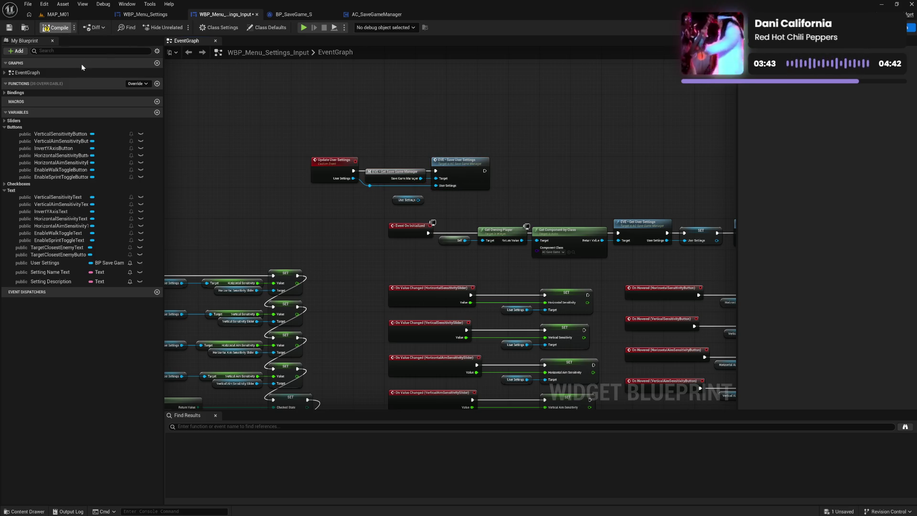
{"action": "key", "text": "ctrl+s"}
{"action": "left_click", "coordinate": [143, 15]}
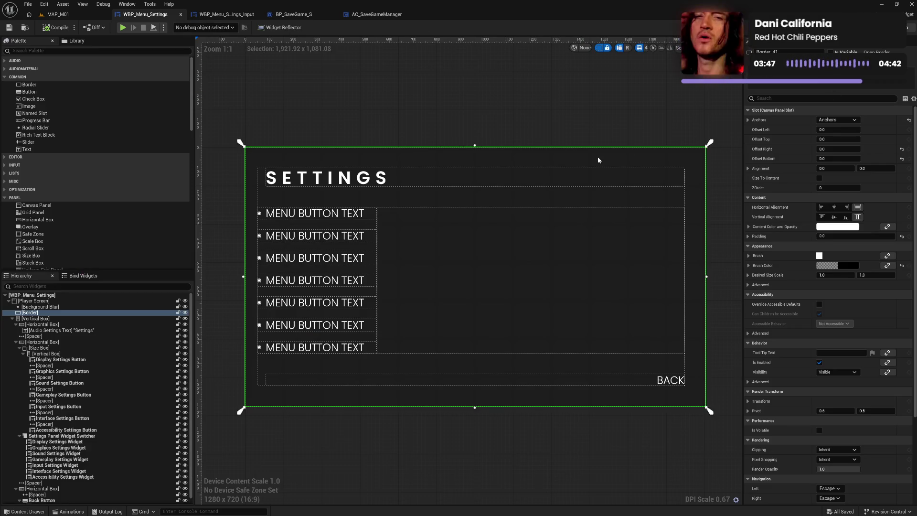
In the WBP_Menu_Settings graph, place an Input Settings Widget getter feeding an Update User Settings call.
{"action": "key", "text": "ctrl+shift+alt+g"}
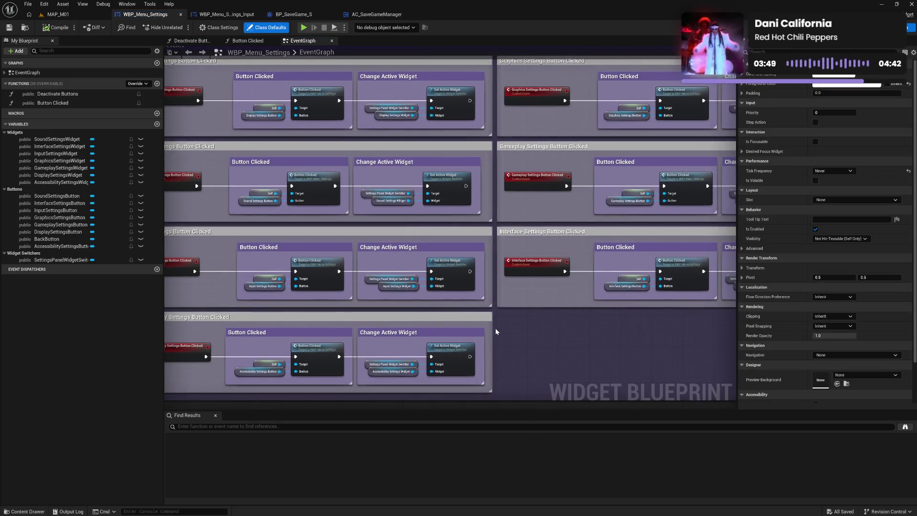
{"action": "left_click_drag", "start_coordinate": [495, 331], "coordinate": [483, 296]}
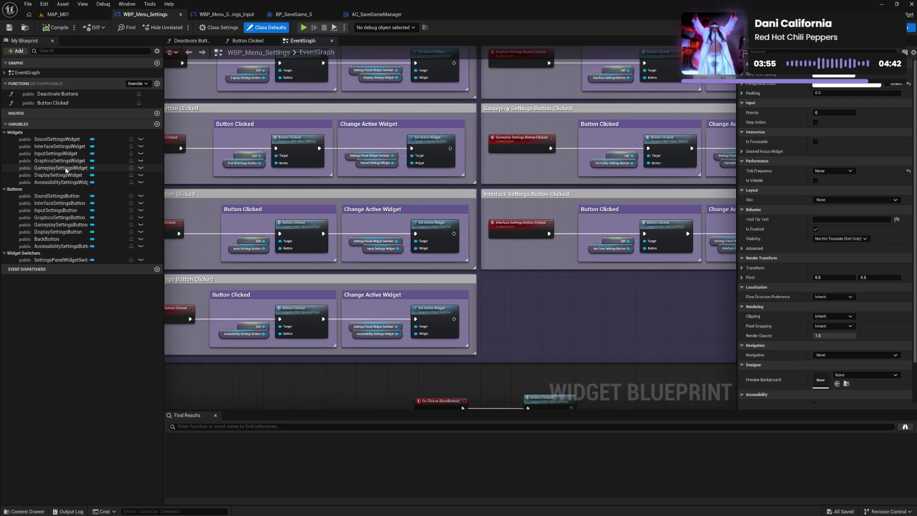
{"action": "mouse_move", "coordinate": [61, 154]}
{"action": "left_mouse_down"}
{"action": "mouse_move", "coordinate": [412, 283]}
{"action": "mouse_move", "coordinate": [514, 310]}
{"action": "mouse_move", "coordinate": [614, 316]}
{"action": "mouse_move", "coordinate": [575, 311]}
{"action": "left_mouse_up"}
{"action": "left_click", "coordinate": [535, 321]}
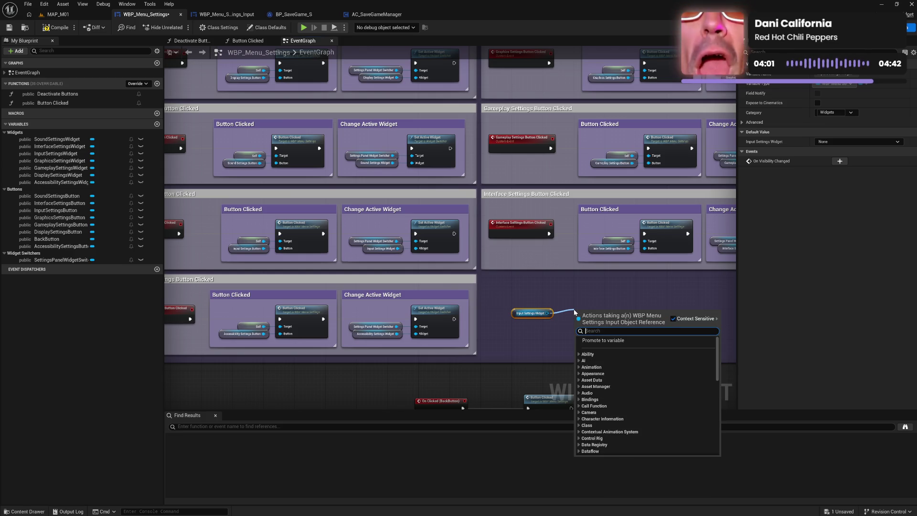
{"action": "type", "text": "updat"}
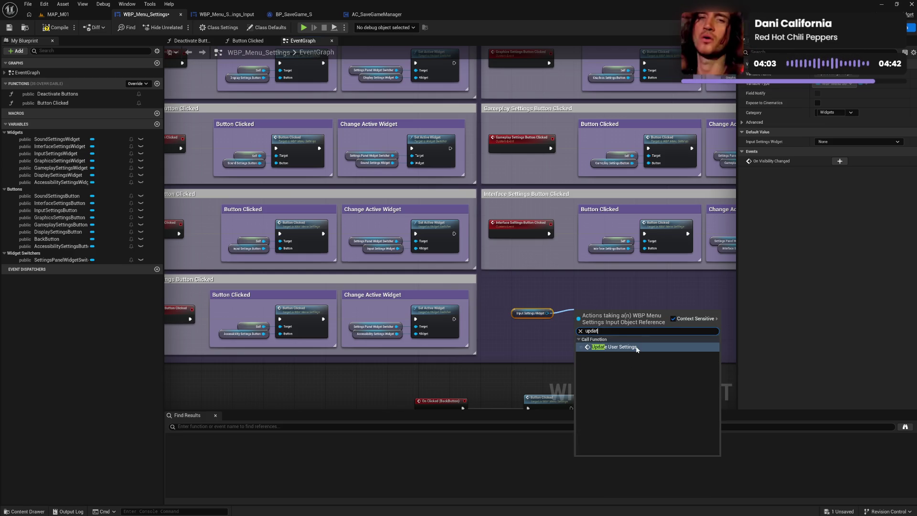
{"action": "left_click", "coordinate": [614, 347]}
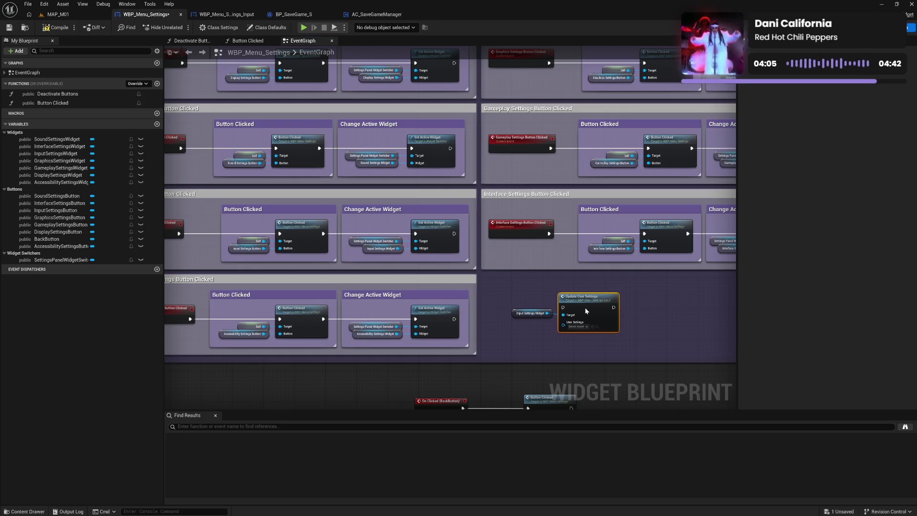
{"action": "key", "text": "q"}
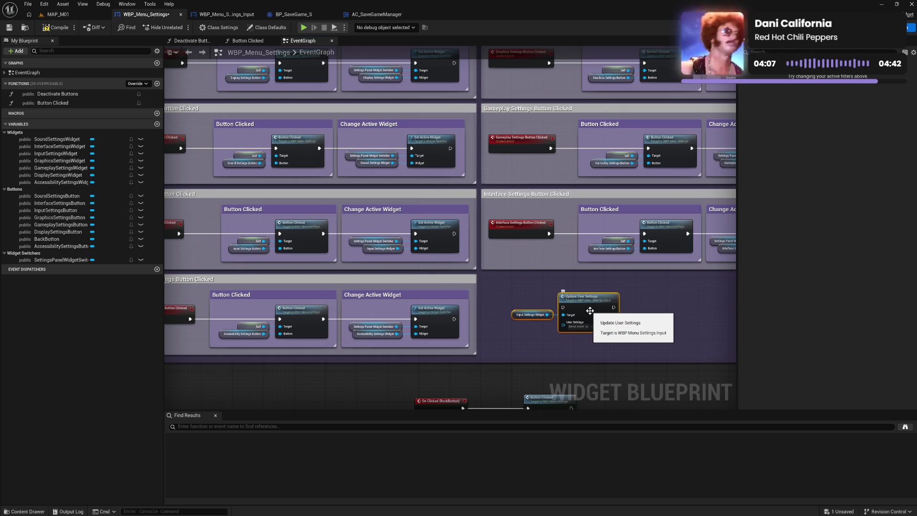
{"action": "scroll", "coordinate": [571, 356], "scroll_direction": "up", "scroll_amount": 3}
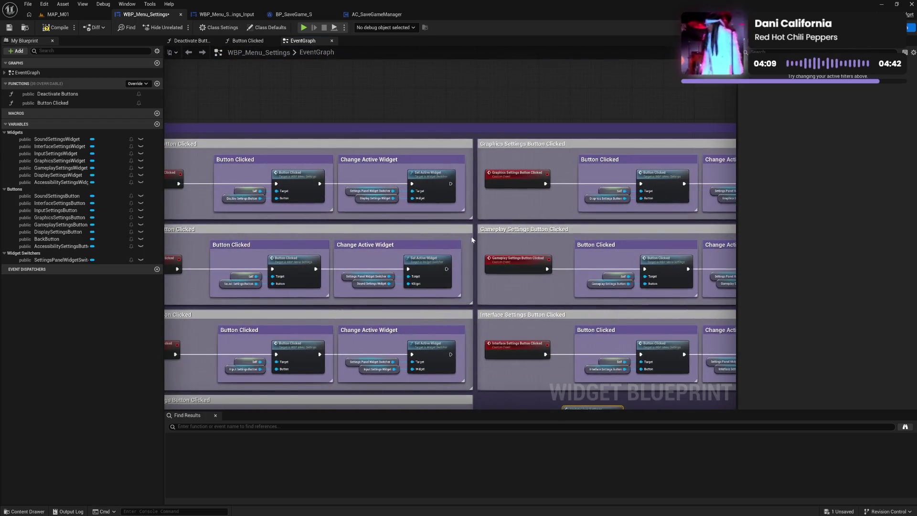
{"action": "mouse_move", "coordinate": [472, 240]}
{"action": "left_mouse_down"}
{"action": "mouse_move", "coordinate": [287, 244]}
{"action": "mouse_move", "coordinate": [389, 184]}
{"action": "mouse_move", "coordinate": [522, 219]}
{"action": "left_mouse_up"}
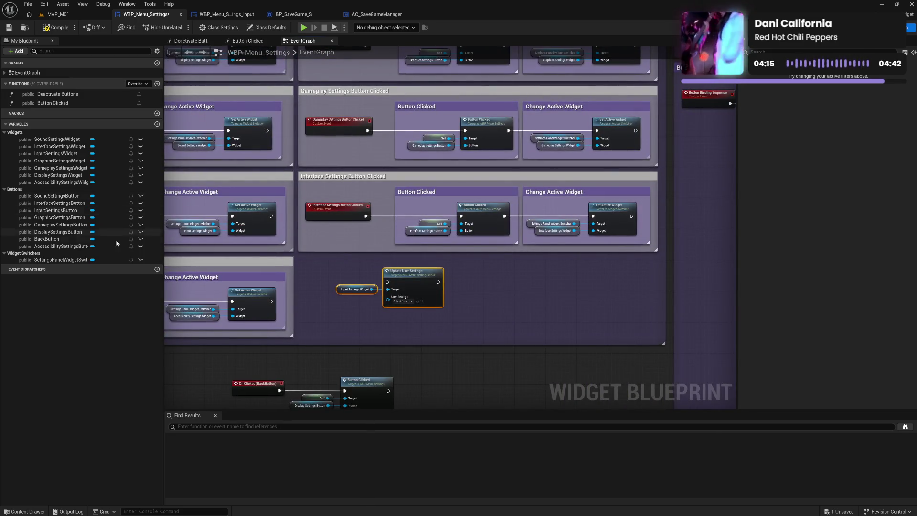
Collapse the variable groups and add Get Save Game Manager feeding a Get User Settings node.
{"action": "left_click", "coordinate": [6, 254]}
{"action": "left_click", "coordinate": [6, 189]}
{"action": "left_click", "coordinate": [6, 133]}
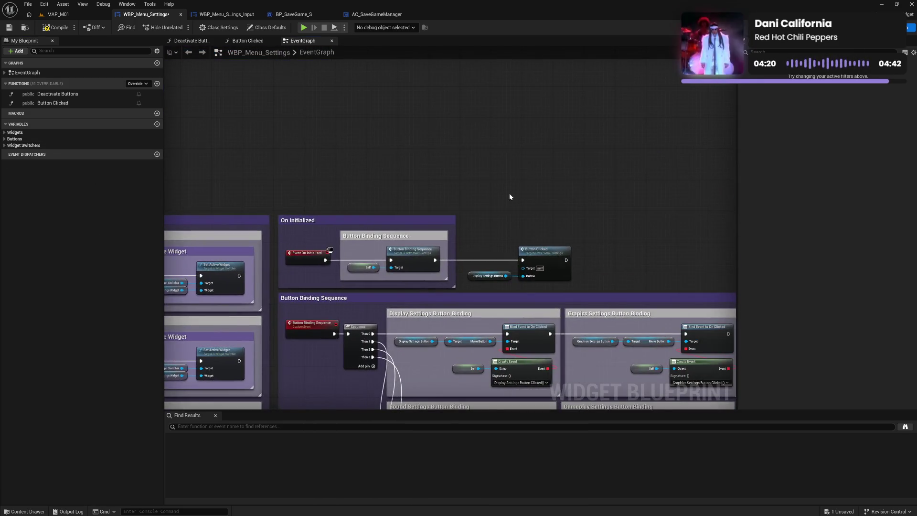
{"action": "right_click", "coordinate": [512, 193]}
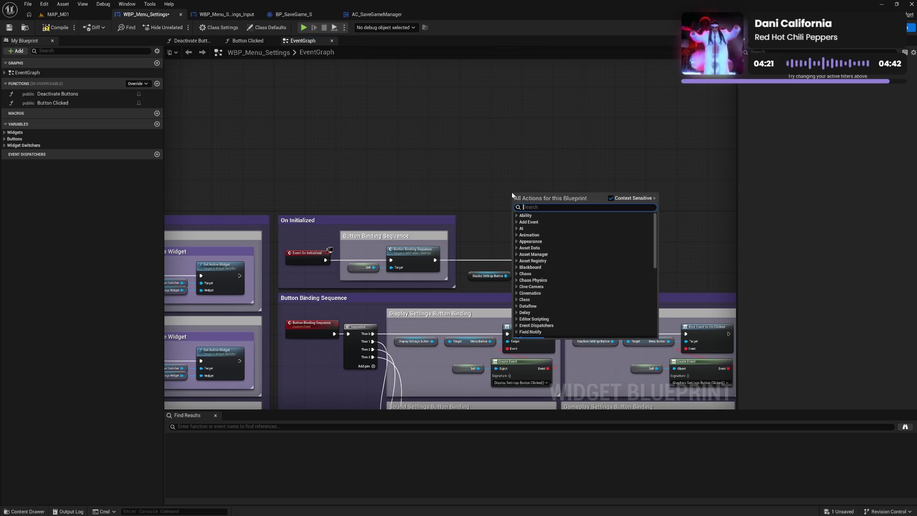
{"action": "type", "text": "get save"}
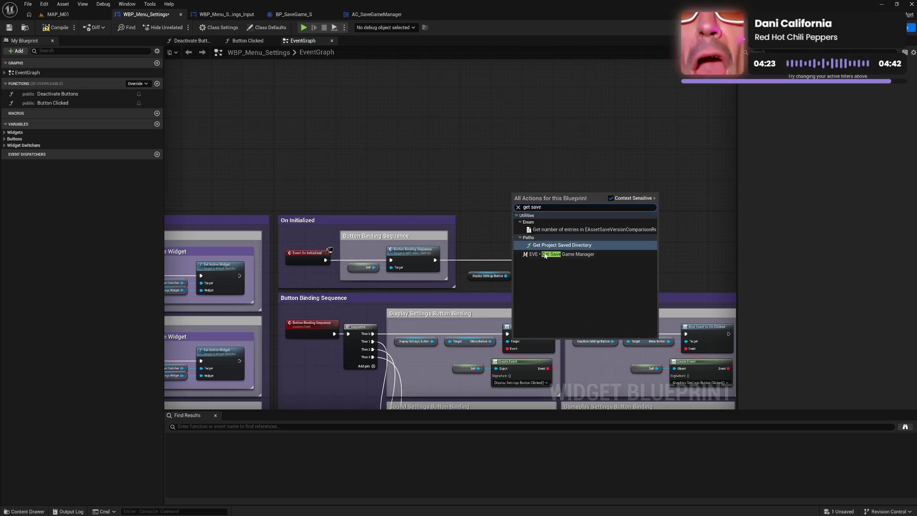
{"action": "left_click", "coordinate": [547, 254]}
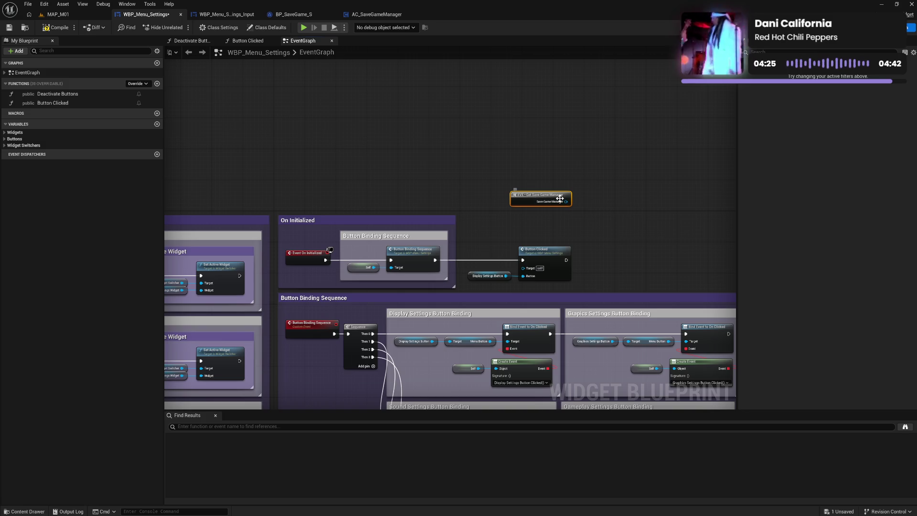
{"action": "left_click_drag", "start_coordinate": [566, 201], "coordinate": [582, 205]}
{"action": "type", "text": "get sett"}
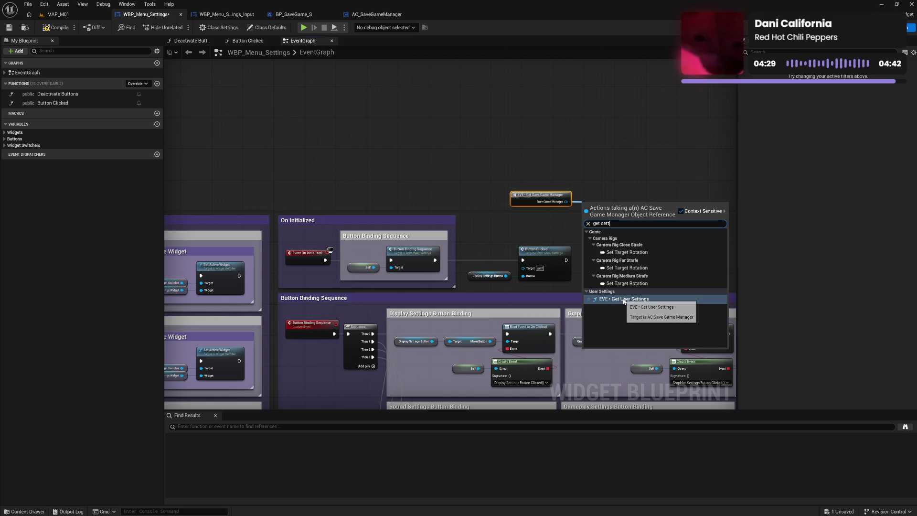
{"action": "left_click", "coordinate": [625, 299]}
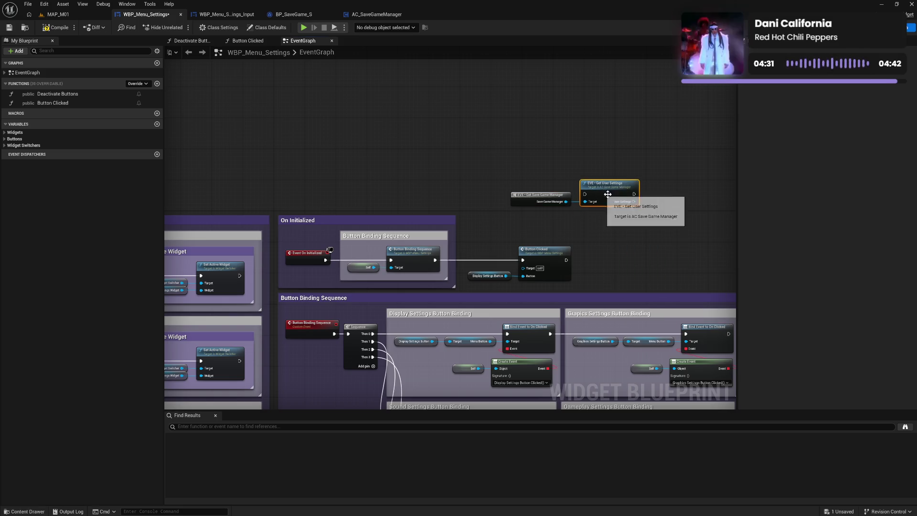
Promote the User Settings output to a new variable and arrange the three nodes.
{"action": "right_click", "coordinate": [634, 202]}
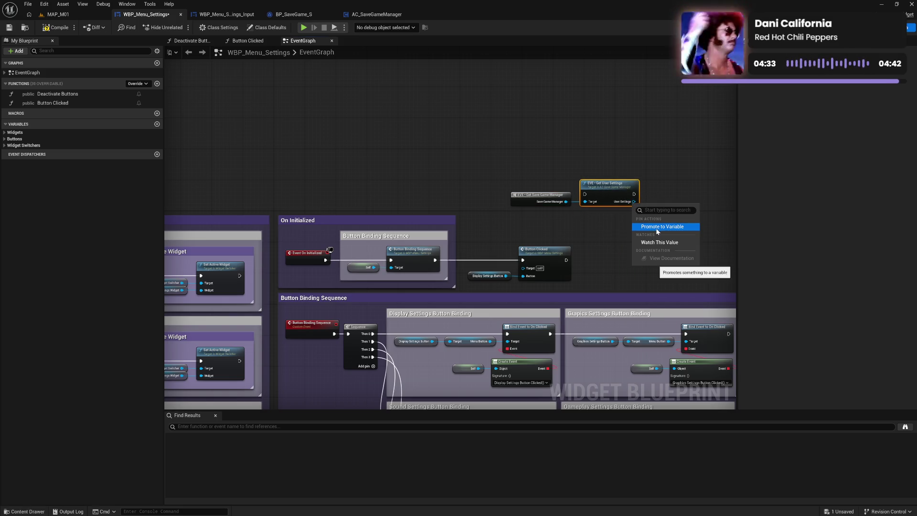
{"action": "left_click", "coordinate": [656, 228]}
{"action": "left_click_drag", "start_coordinate": [695, 186], "coordinate": [668, 194]}
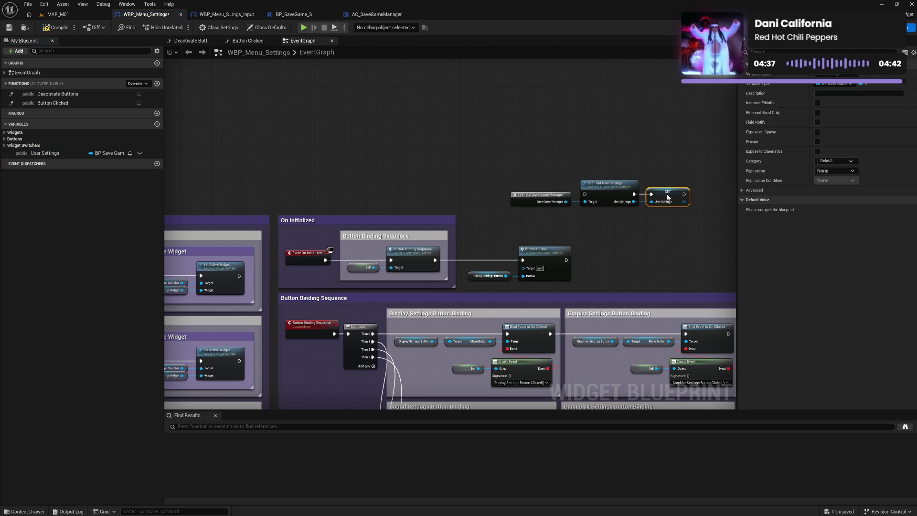
{"action": "left_click_drag", "start_coordinate": [549, 179], "coordinate": [695, 214]}
{"action": "mouse_move", "coordinate": [633, 194]}
{"action": "left_mouse_down"}
{"action": "mouse_move", "coordinate": [593, 202]}
{"action": "mouse_move", "coordinate": [606, 218]}
{"action": "left_mouse_up"}
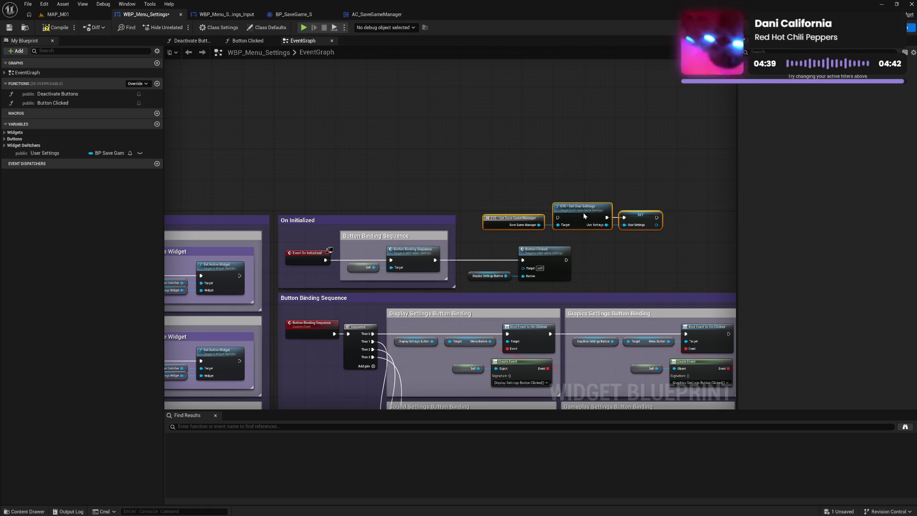
{"action": "left_click", "coordinate": [436, 262]}
Wire Button Binding Sequence through SET User Settings into Button Clicked, then compile.
{"action": "left_click_drag", "start_coordinate": [437, 262], "coordinate": [557, 217]}
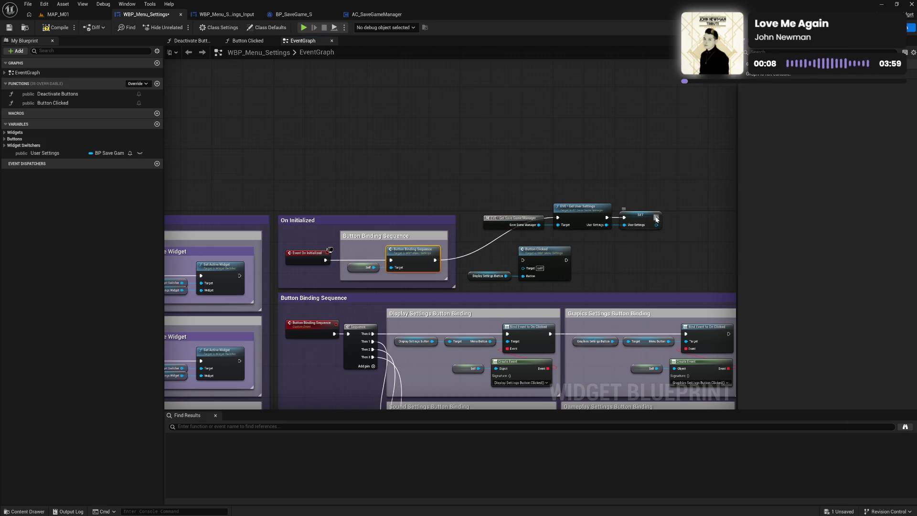
{"action": "mouse_move", "coordinate": [657, 217]}
{"action": "left_mouse_down"}
{"action": "mouse_move", "coordinate": [558, 256]}
{"action": "mouse_move", "coordinate": [491, 259]}
{"action": "mouse_move", "coordinate": [543, 272]}
{"action": "mouse_move", "coordinate": [742, 230]}
{"action": "mouse_move", "coordinate": [655, 217]}
{"action": "mouse_move", "coordinate": [687, 218]}
{"action": "left_mouse_up"}
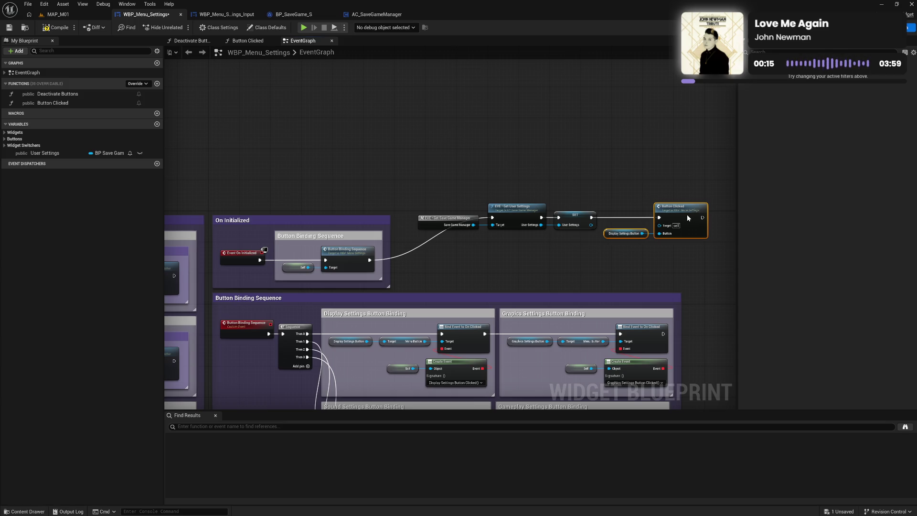
{"action": "left_click", "coordinate": [625, 273]}
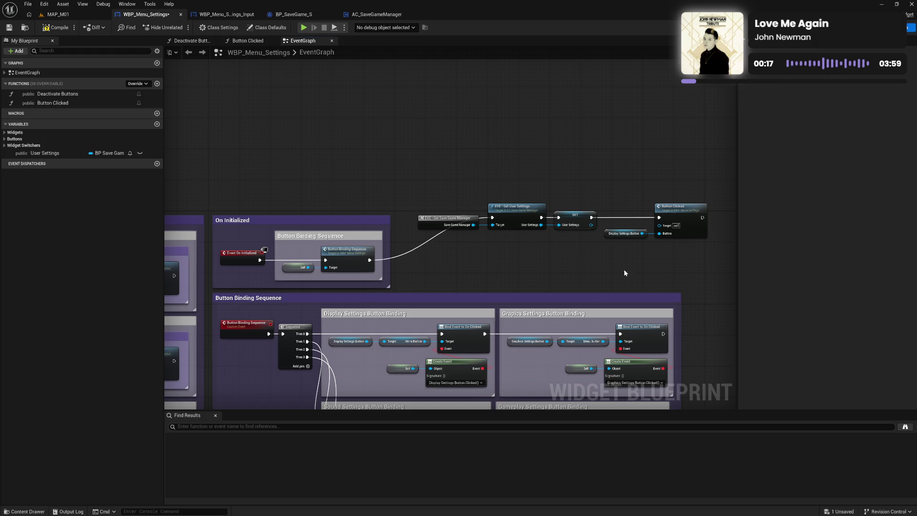
{"action": "left_click", "coordinate": [55, 27]}
Plug the User Settings variable into Update User Settings, run it after the input category's Change Active Widget, and compile.
{"action": "mouse_move", "coordinate": [389, 276]}
{"action": "left_mouse_down"}
{"action": "mouse_move", "coordinate": [541, 71]}
{"action": "mouse_move", "coordinate": [795, 75]}
{"action": "left_mouse_up"}
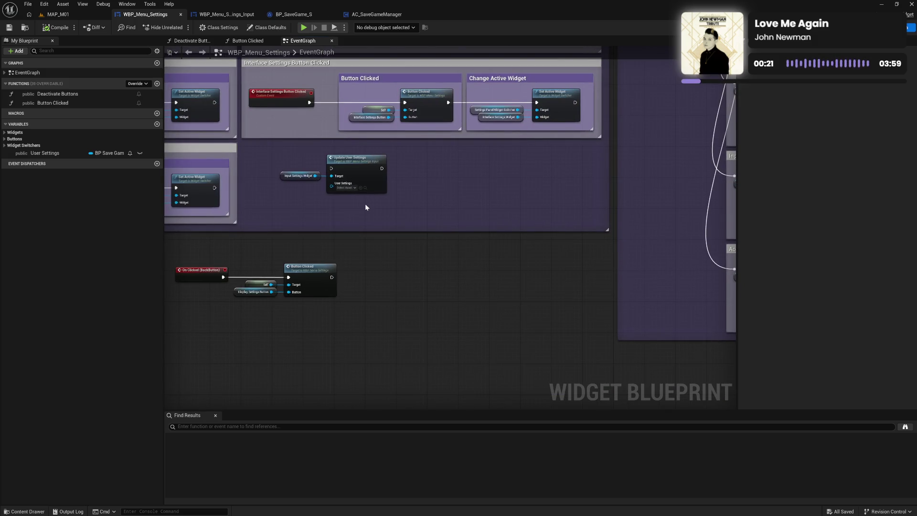
{"action": "left_click_drag", "start_coordinate": [67, 152], "coordinate": [332, 191]}
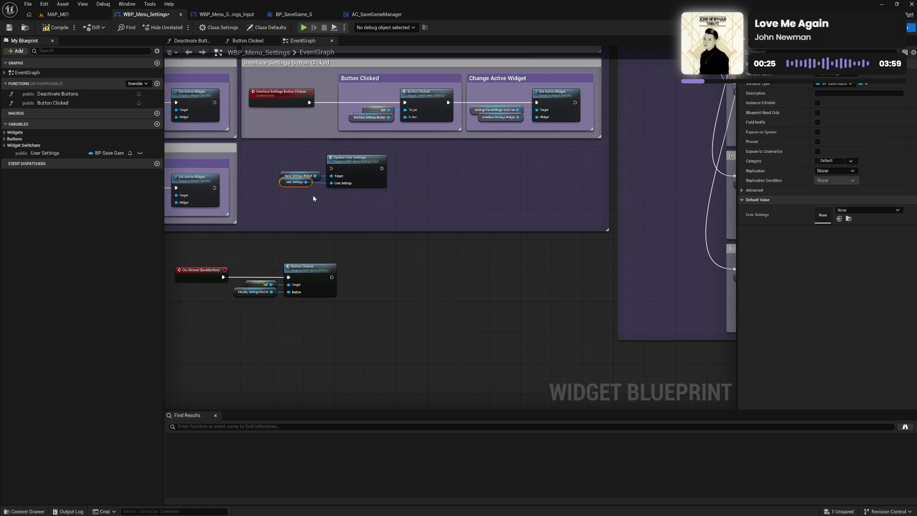
{"action": "left_click", "coordinate": [307, 197]}
{"action": "mouse_move", "coordinate": [292, 156]}
{"action": "left_mouse_down"}
{"action": "mouse_move", "coordinate": [351, 180]}
{"action": "mouse_move", "coordinate": [336, 179]}
{"action": "left_mouse_up"}
{"action": "left_click_drag", "start_coordinate": [213, 106], "coordinate": [324, 152]}
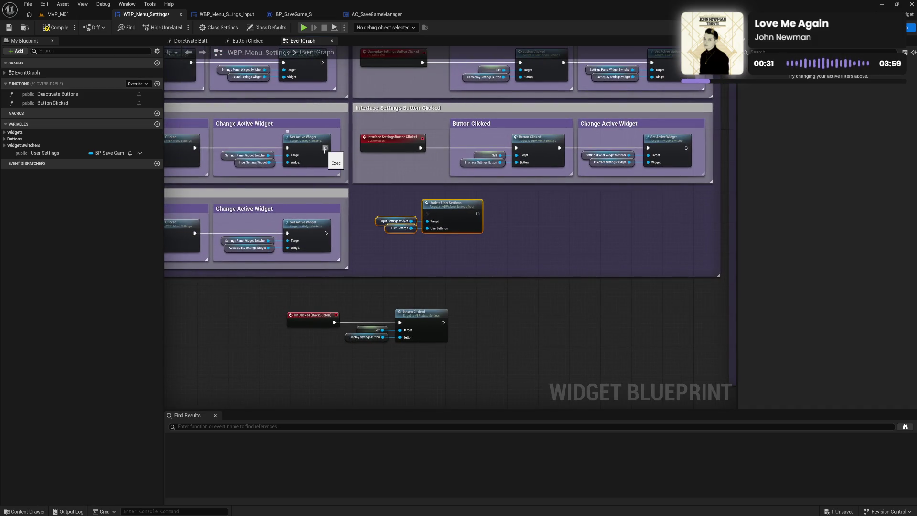
{"action": "left_click", "coordinate": [393, 200]}
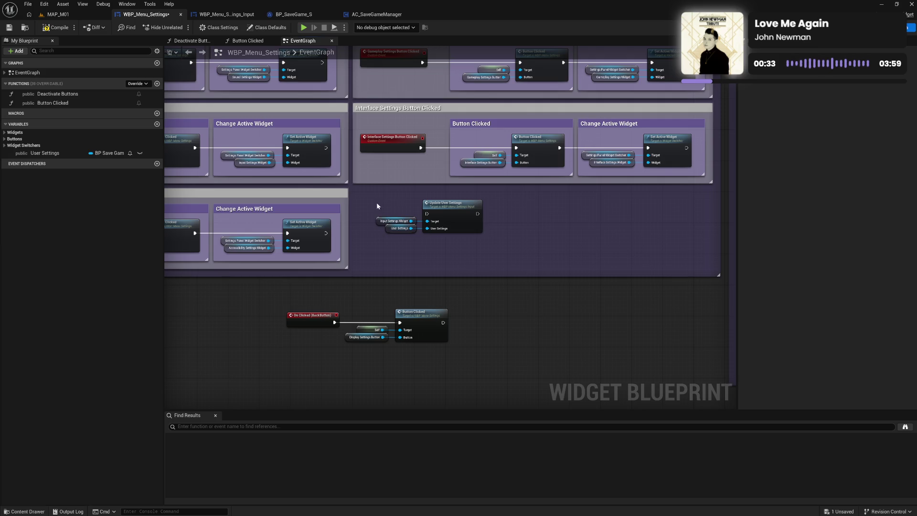
{"action": "left_click_drag", "start_coordinate": [375, 206], "coordinate": [499, 210]}
{"action": "mouse_move", "coordinate": [317, 152]}
{"action": "left_mouse_down"}
{"action": "mouse_move", "coordinate": [551, 220]}
{"action": "mouse_move", "coordinate": [609, 217]}
{"action": "mouse_move", "coordinate": [409, 153]}
{"action": "left_mouse_up"}
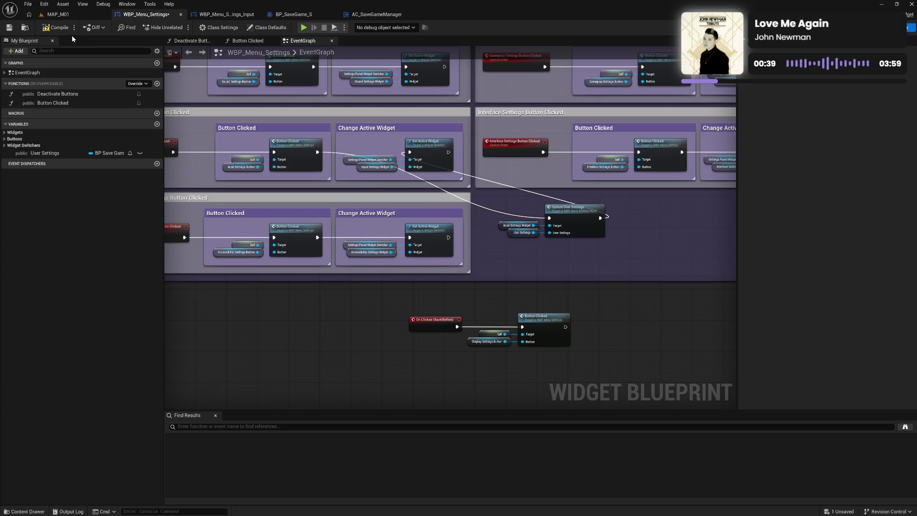
{"action": "left_click", "coordinate": [57, 29]}
{"action": "left_click", "coordinate": [243, 19]}
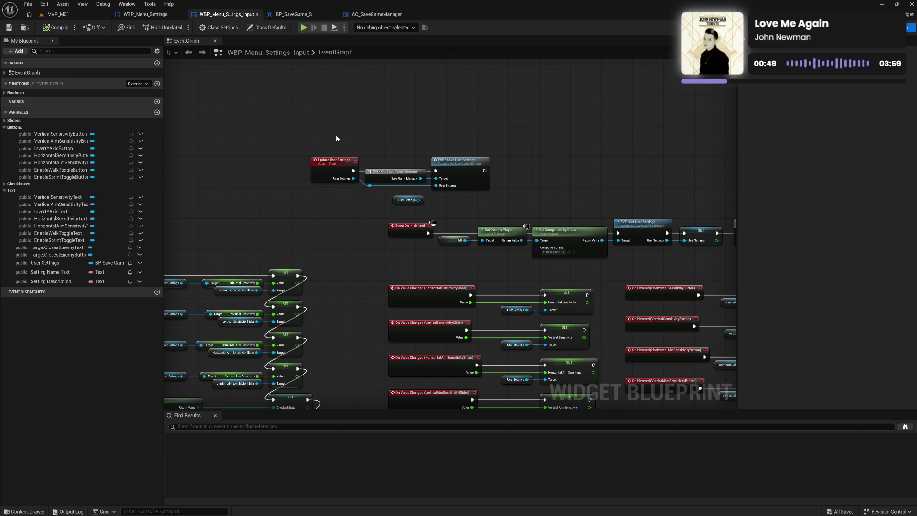
{"action": "left_click_drag", "start_coordinate": [367, 256], "coordinate": [313, 200]}
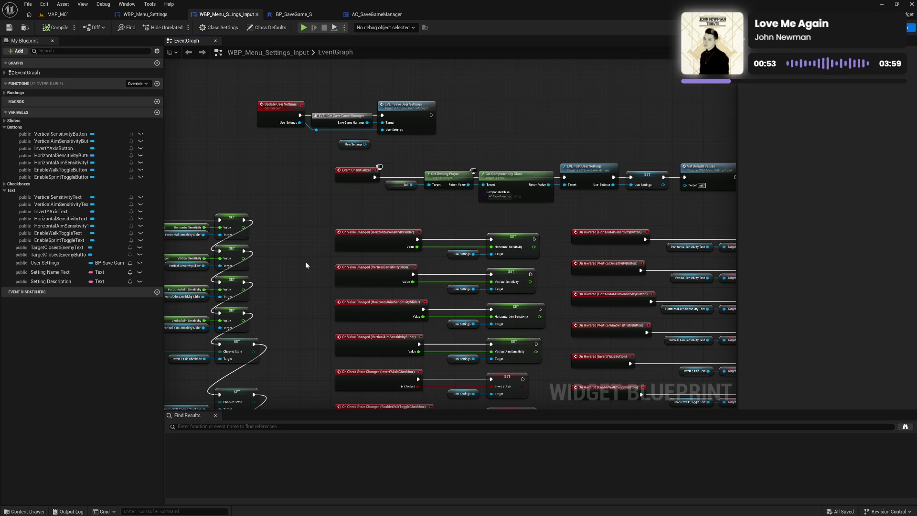
{"action": "mouse_move", "coordinate": [305, 262]}
{"action": "left_mouse_down"}
{"action": "mouse_move", "coordinate": [339, 199]}
{"action": "mouse_move", "coordinate": [394, 188]}
{"action": "left_mouse_up"}
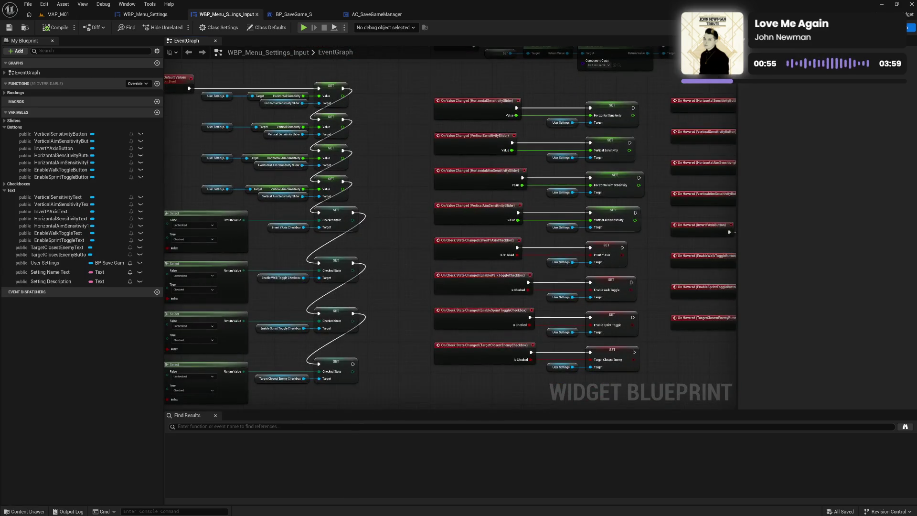
{"action": "mouse_move", "coordinate": [390, 147]}
{"action": "left_mouse_down"}
{"action": "mouse_move", "coordinate": [471, 193]}
{"action": "mouse_move", "coordinate": [466, 271]}
{"action": "left_mouse_up"}
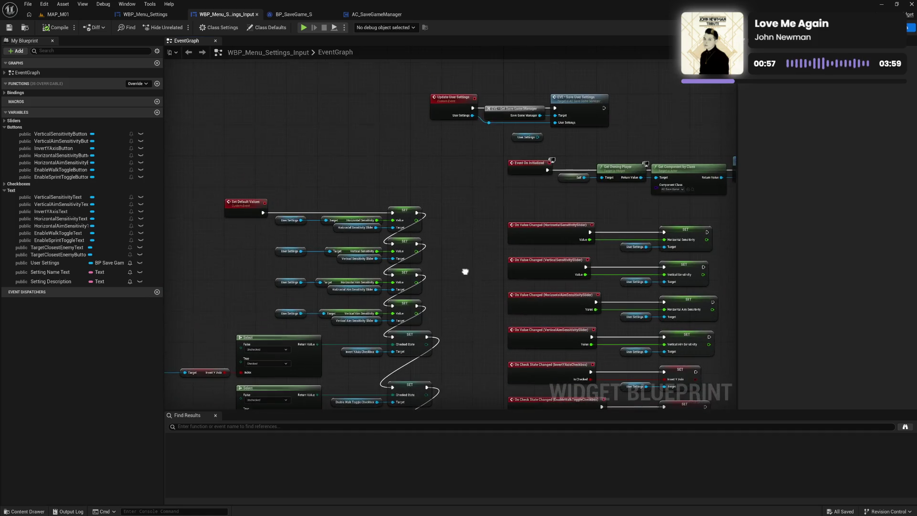
{"action": "left_click", "coordinate": [166, 17]}
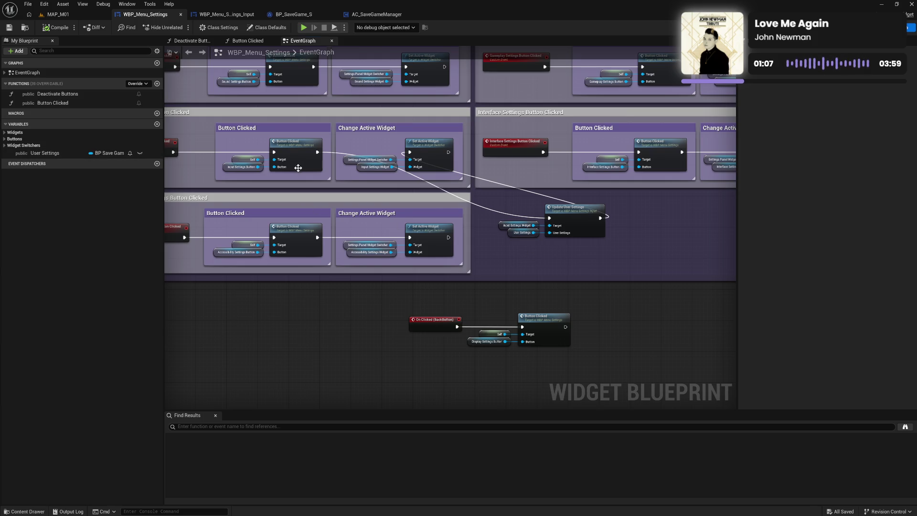
Promote the Widget pin to a new variable named 'Active Widget' and compile.
{"action": "right_click", "coordinate": [394, 168]}
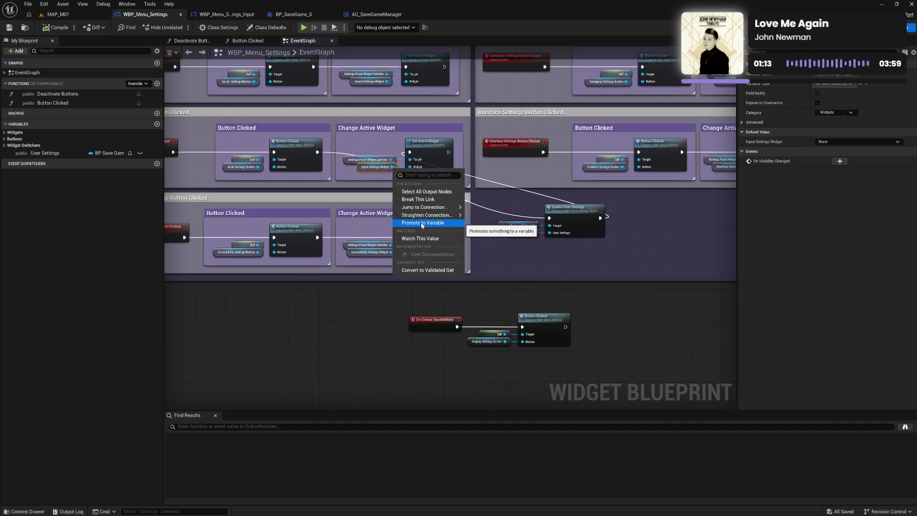
{"action": "left_click", "coordinate": [422, 223]}
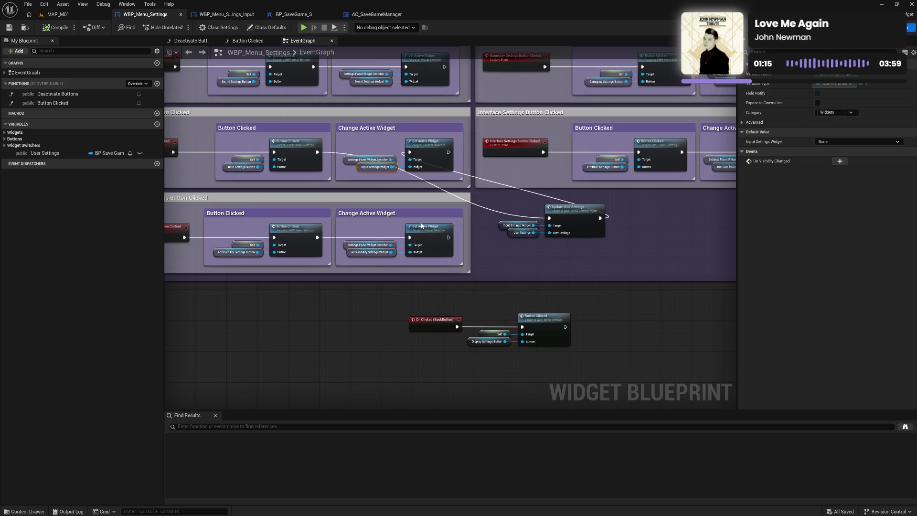
{"action": "type", "text": "Act"}
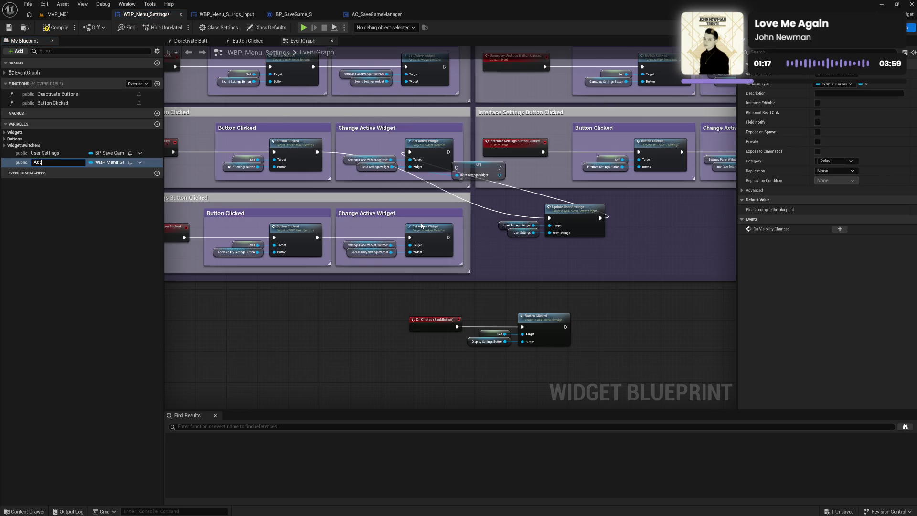
{"action": "type", "text": "ive Widget"}
{"action": "key", "text": "Return"}
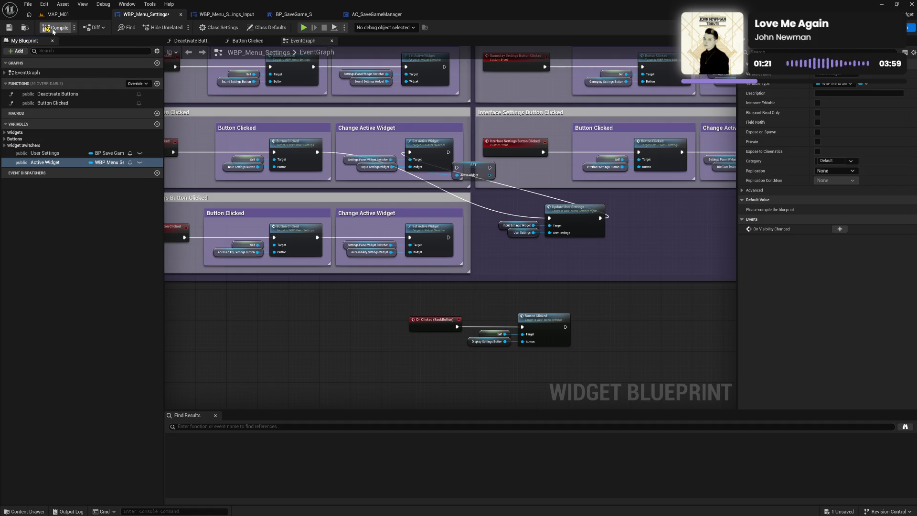
{"action": "left_click", "coordinate": [52, 30]}
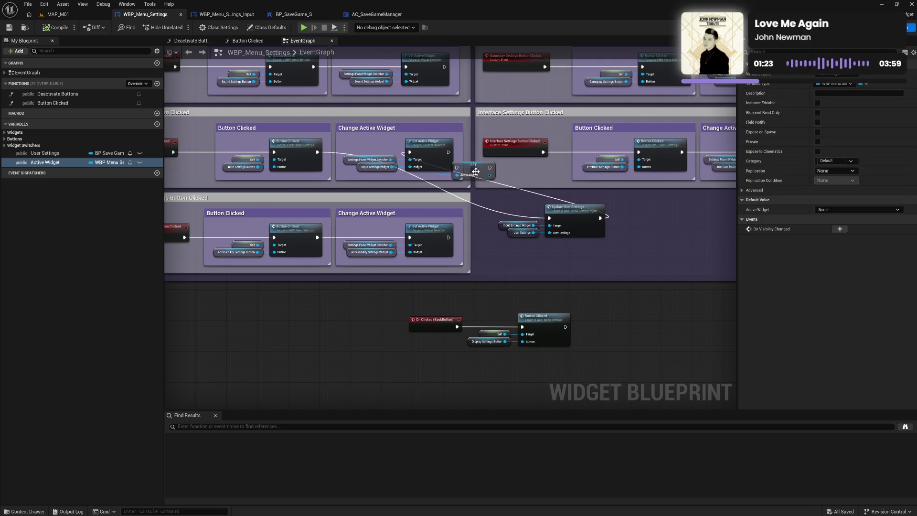
Move the SET Active Widget node below the group and break its input link.
{"action": "mouse_move", "coordinate": [473, 171]}
{"action": "left_mouse_down"}
{"action": "mouse_move", "coordinate": [501, 255]}
{"action": "mouse_move", "coordinate": [533, 271]}
{"action": "left_mouse_up"}
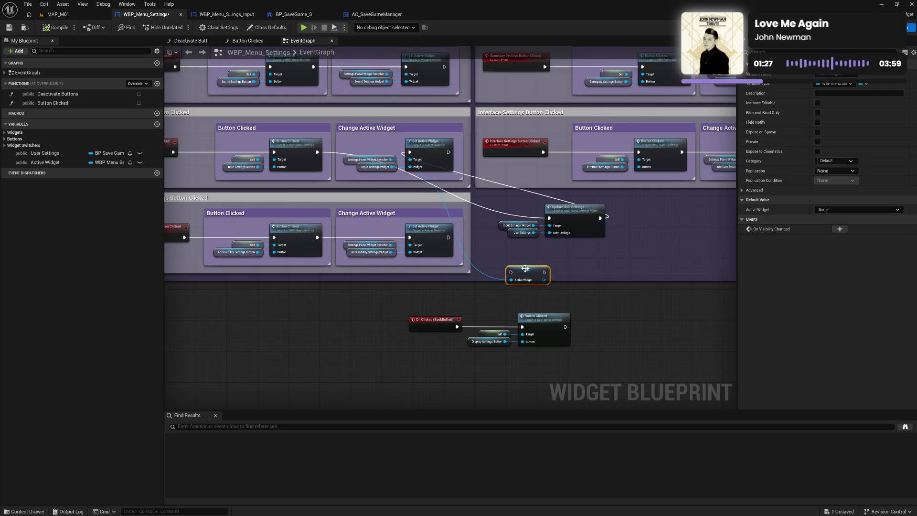
{"action": "left_click", "coordinate": [520, 281], "text": "alt"}
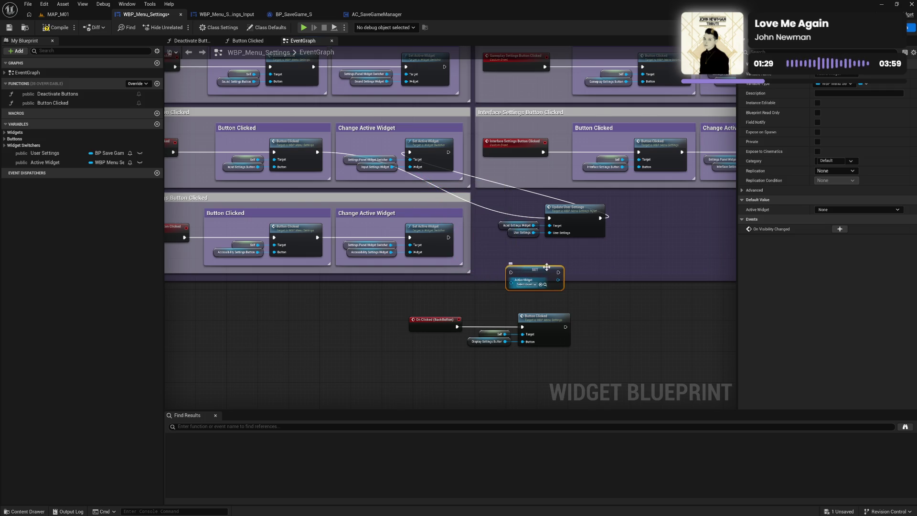
{"action": "left_click", "coordinate": [584, 262]}
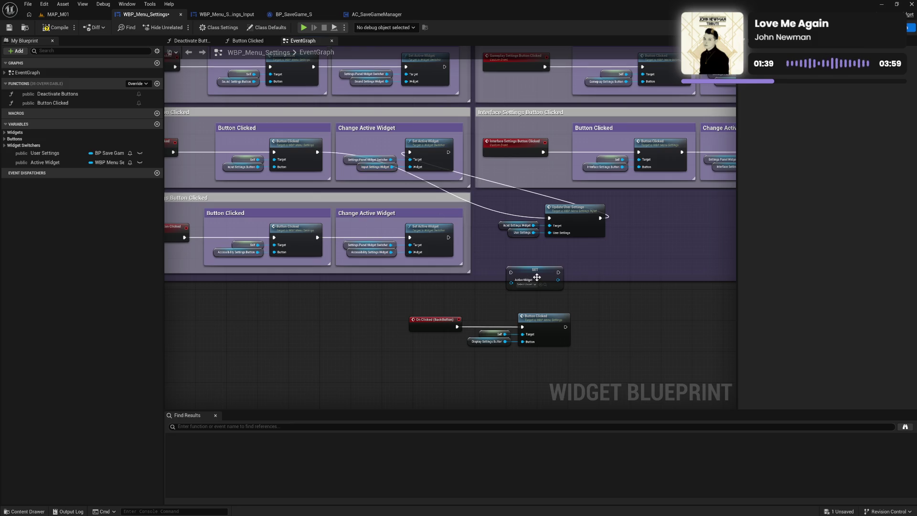
Retype Active Widget from the input settings widget to a plain Widget reference, then compile and save.
{"action": "left_click", "coordinate": [113, 163]}
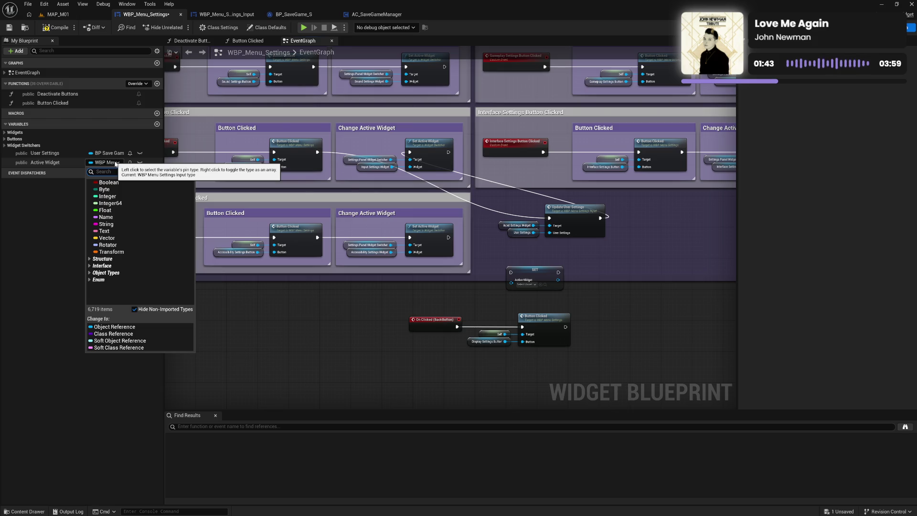
{"action": "type", "text": "wid"}
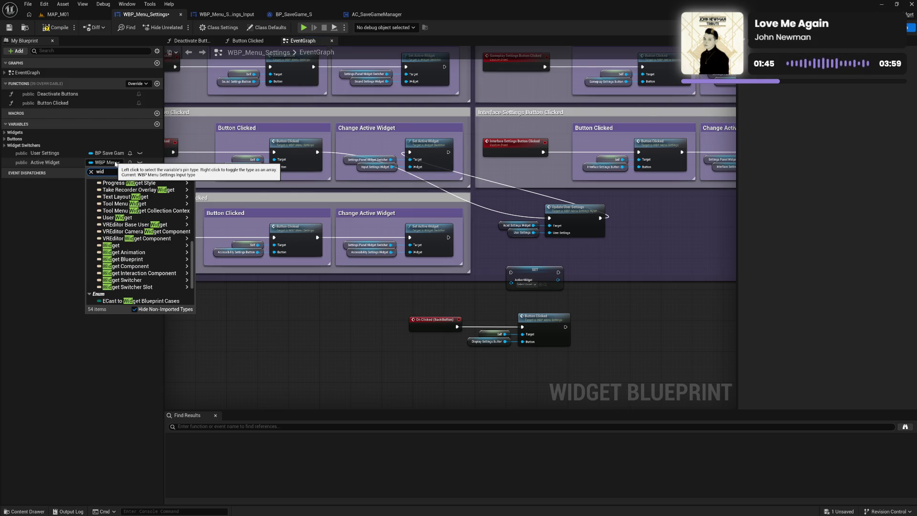
{"action": "type", "text": "get"}
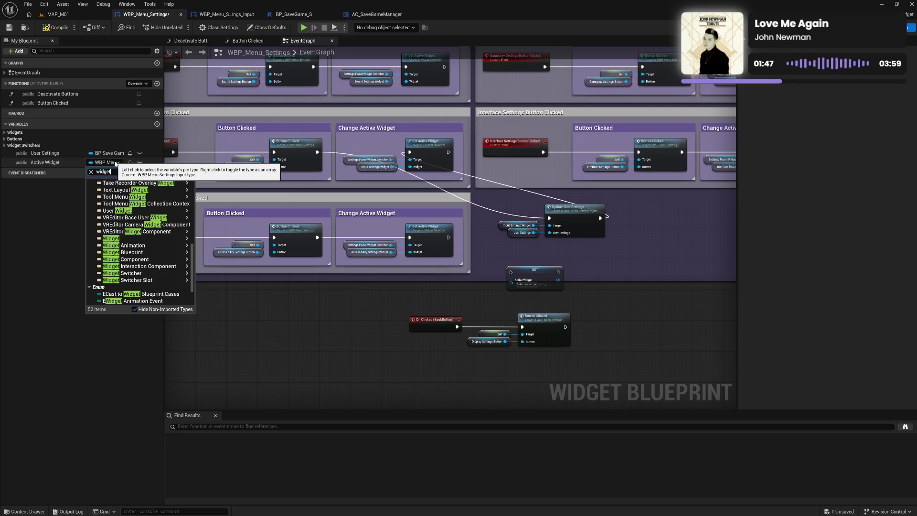
{"action": "left_click", "coordinate": [123, 238]}
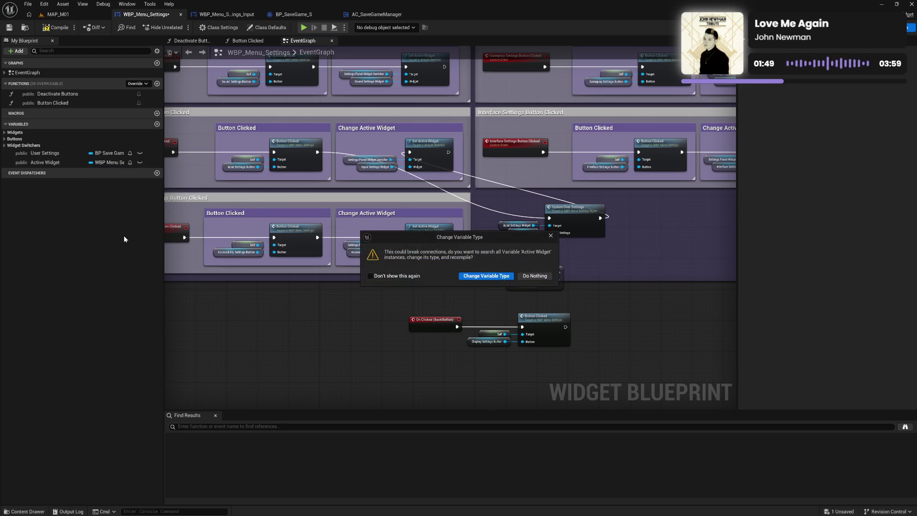
{"action": "left_click", "coordinate": [486, 276]}
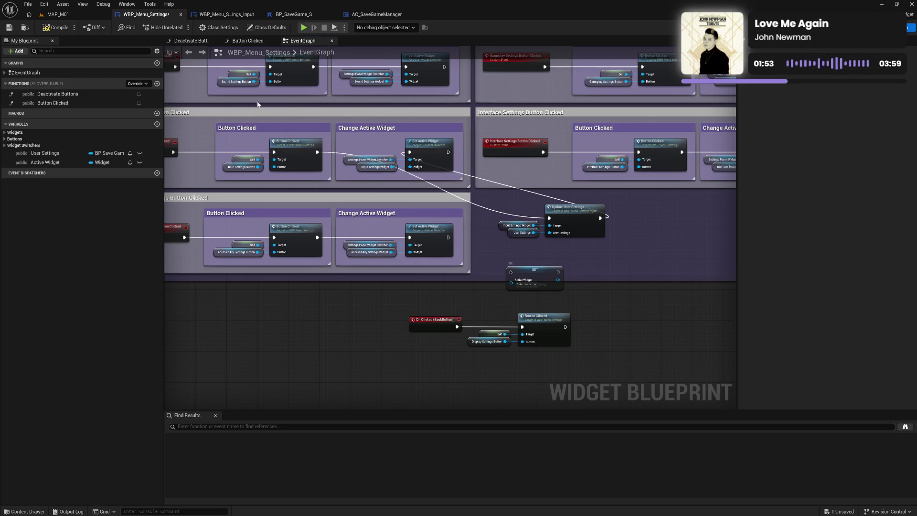
{"action": "left_click", "coordinate": [55, 27]}
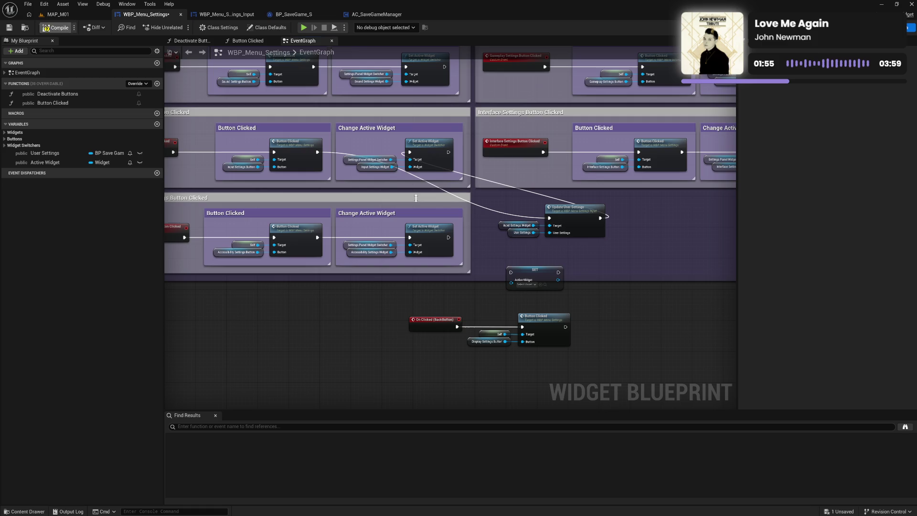
{"action": "key", "text": "ctrl+s"}
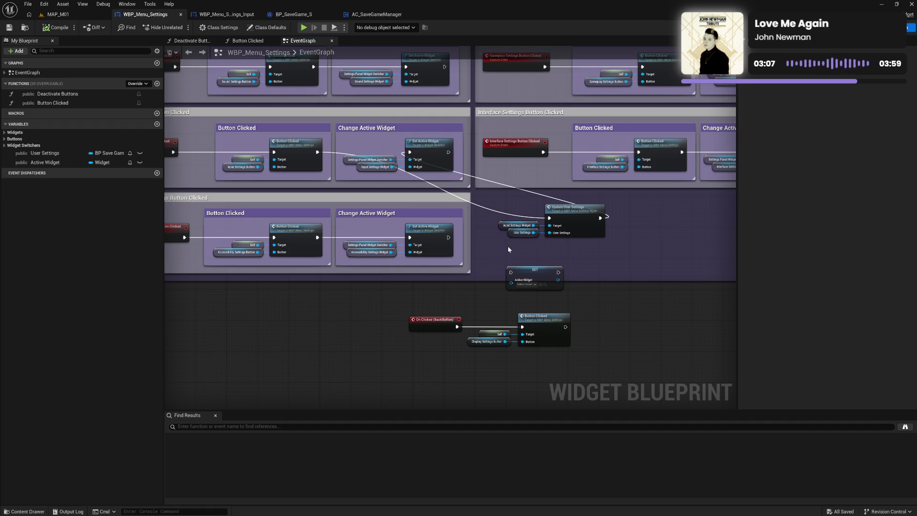
Create a User Widget blueprint named WBP_Menu_Settings_Master from the Content Drawer.
{"action": "left_click", "coordinate": [24, 511]}
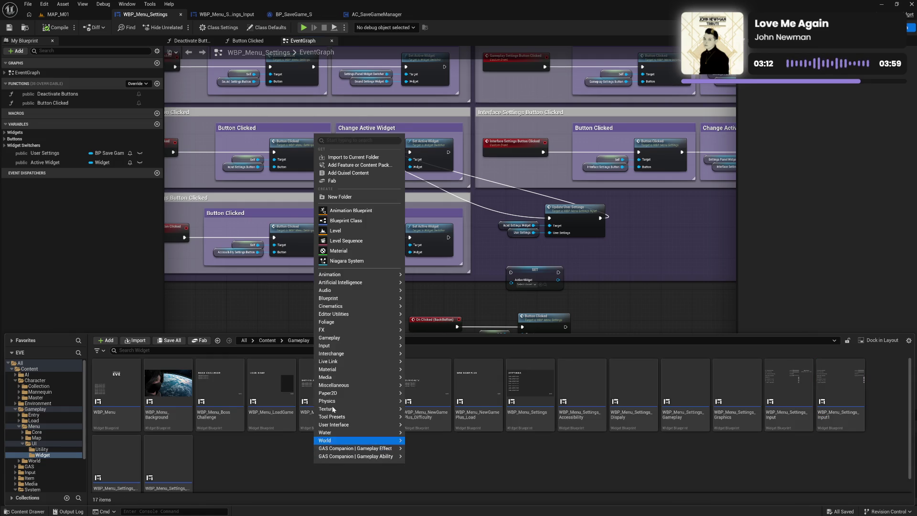
{"action": "mouse_move", "coordinate": [377, 427]}
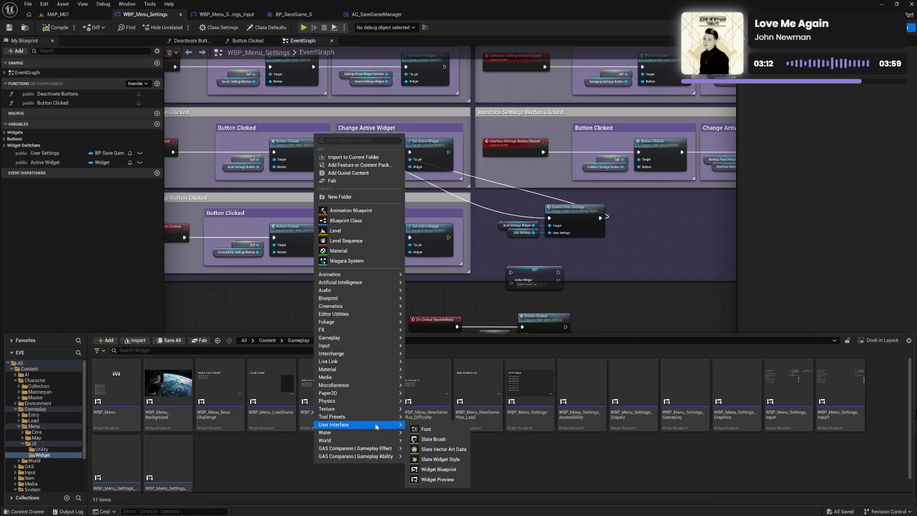
{"action": "left_click", "coordinate": [445, 470]}
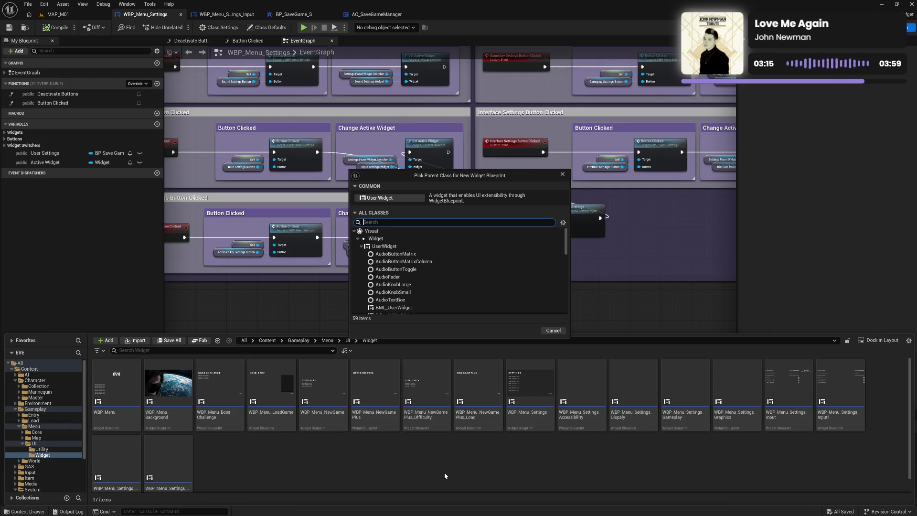
{"action": "type", "text": "WBP_Se"}
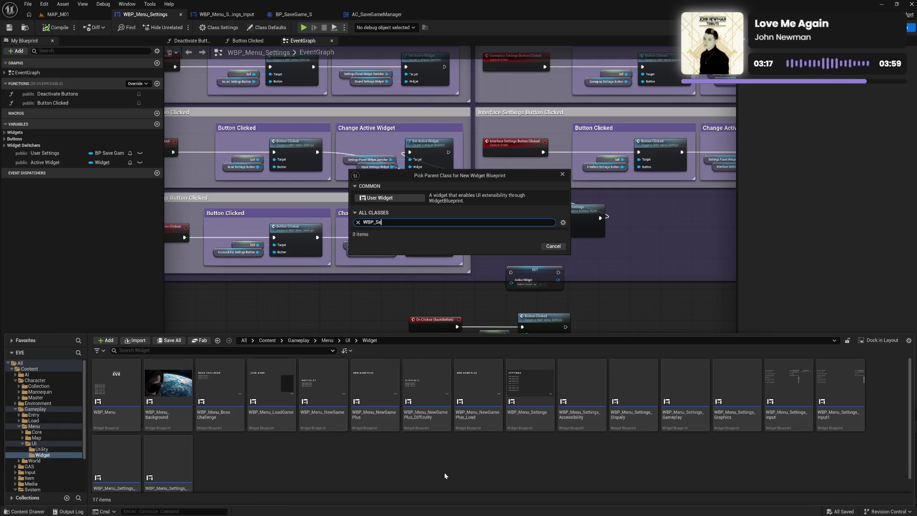
{"action": "key", "text": "BackSpace"}
{"action": "key", "text": "BackSpace"}
{"action": "type", "text": "Men"}
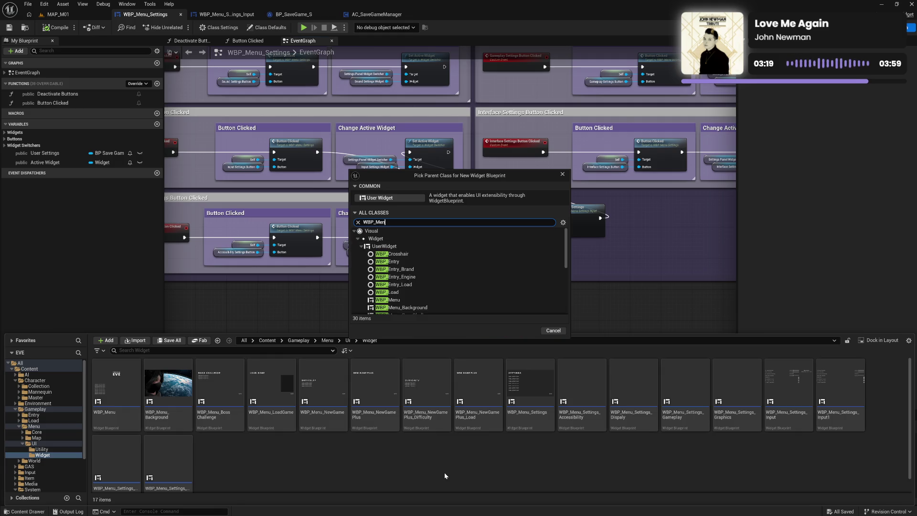
{"action": "type", "text": "u_Settings_"}
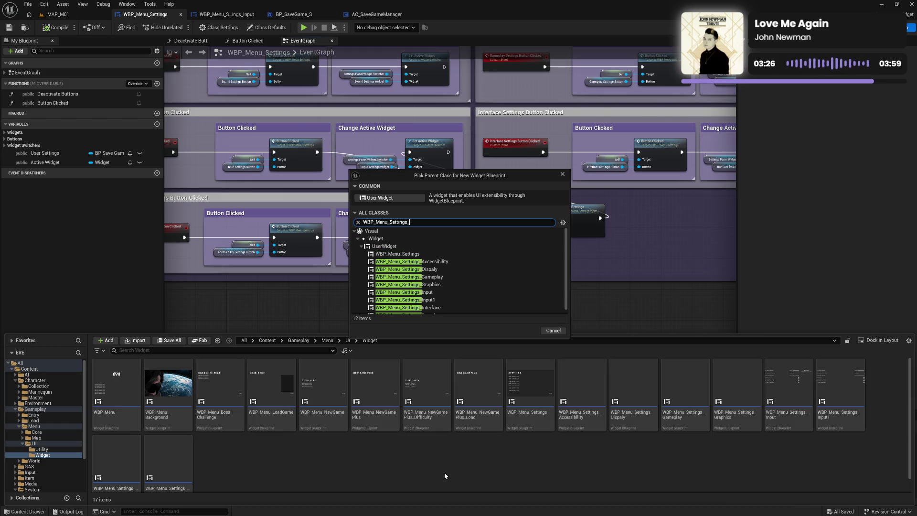
{"action": "type", "text": "Master"}
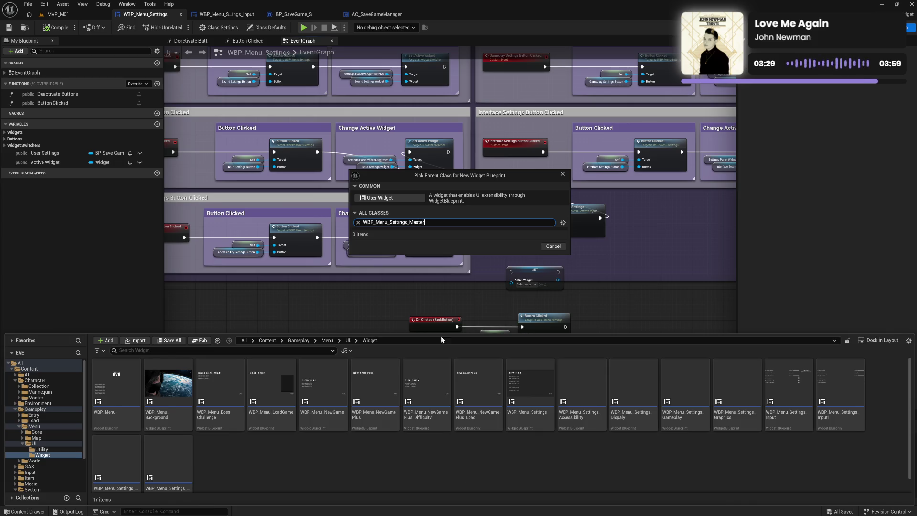
{"action": "left_click", "coordinate": [412, 204]}
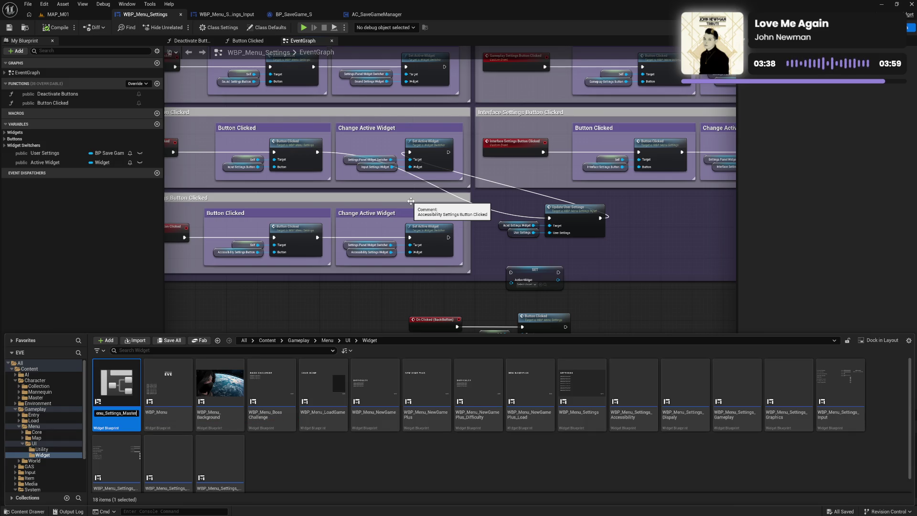
{"action": "key", "text": "Return"}
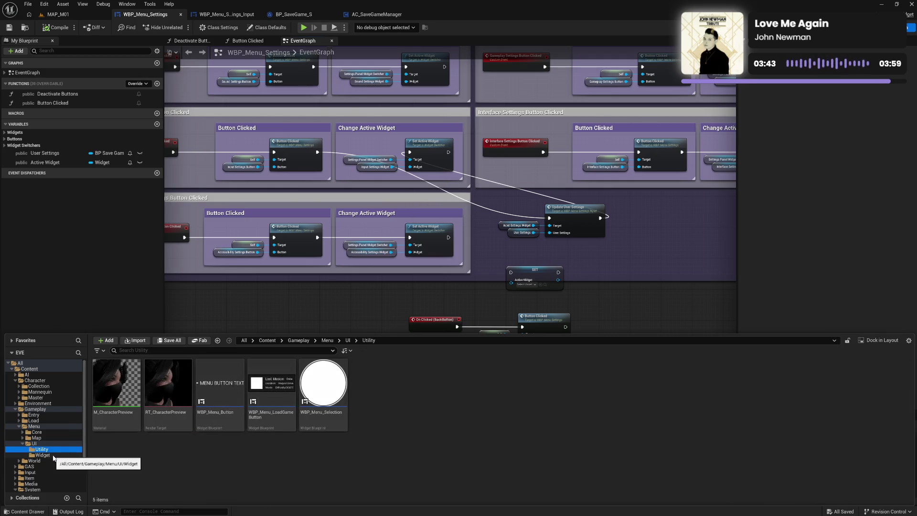
Check the Widget folder, then show WBP_Menu_Settings_Input's Class Settings.
{"action": "left_click", "coordinate": [52, 454]}
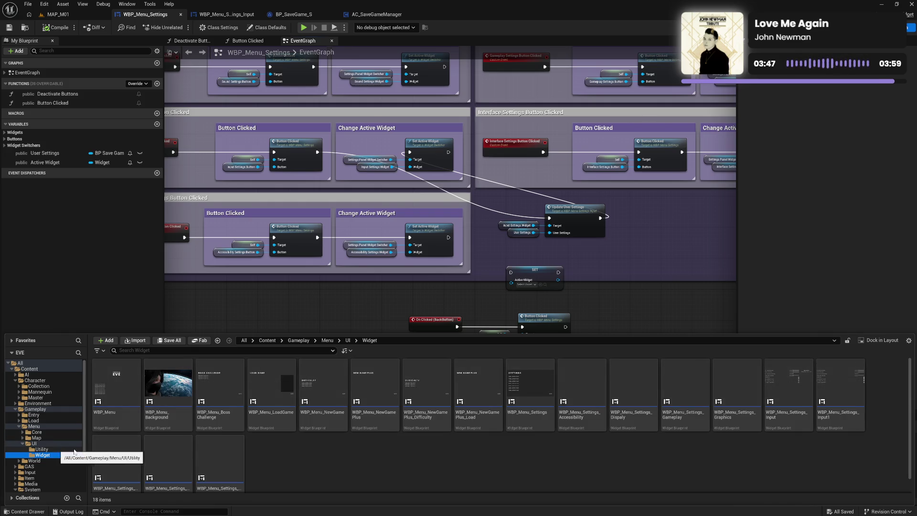
{"action": "scroll", "coordinate": [322, 462], "scroll_direction": "down", "scroll_amount": 1}
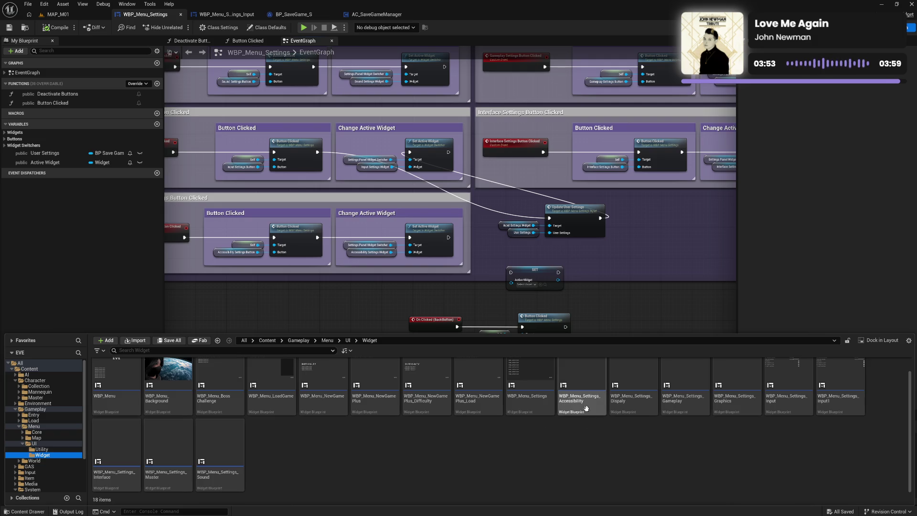
{"action": "left_click", "coordinate": [225, 14]}
{"action": "left_click", "coordinate": [218, 27]}
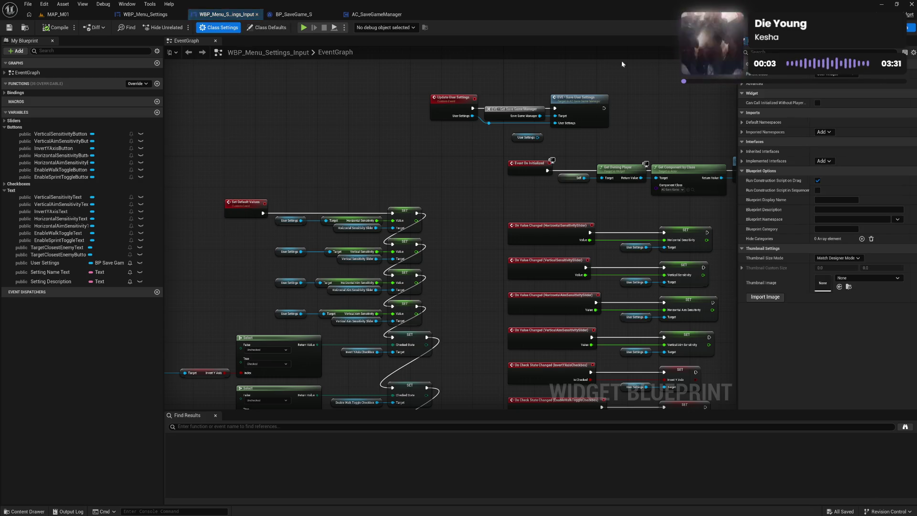
Set WBP_Menu_Settings_Input's parent class to WBP_Menu_Settings_Master and save.
{"action": "left_click", "coordinate": [836, 74]}
{"action": "type", "text": "set mas"}
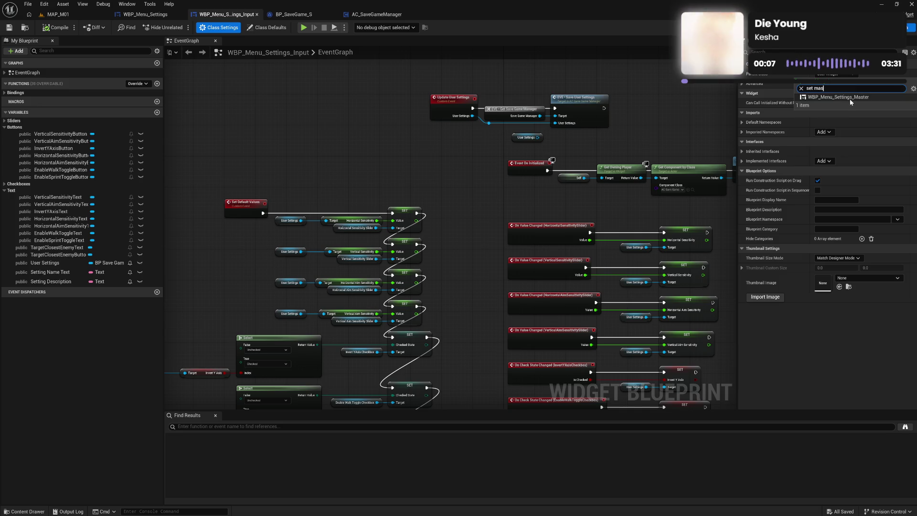
{"action": "left_click", "coordinate": [840, 98]}
{"action": "key", "text": "ctrl+s"}
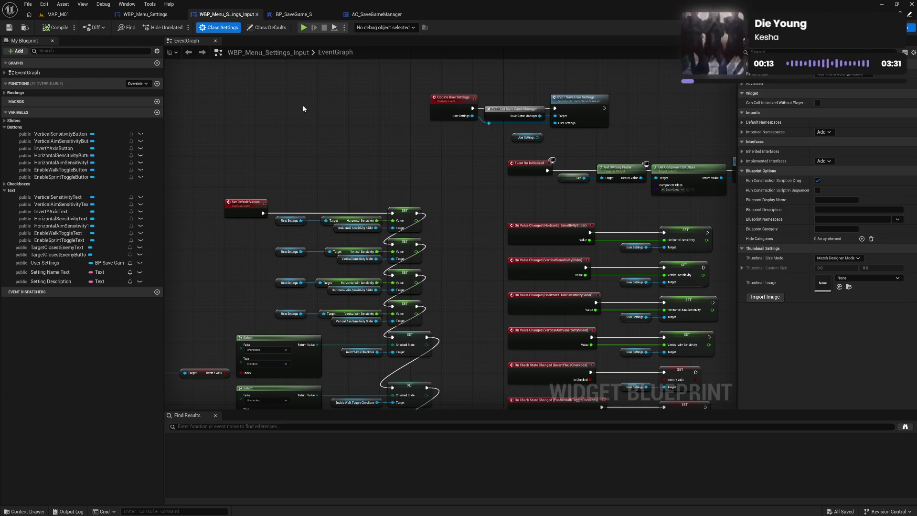
Reparent WBP_Menu_Settings_Accessibility to WBP_Menu_Settings_Master, compile it and close its tab.
{"action": "key", "text": "ctrl+space"}
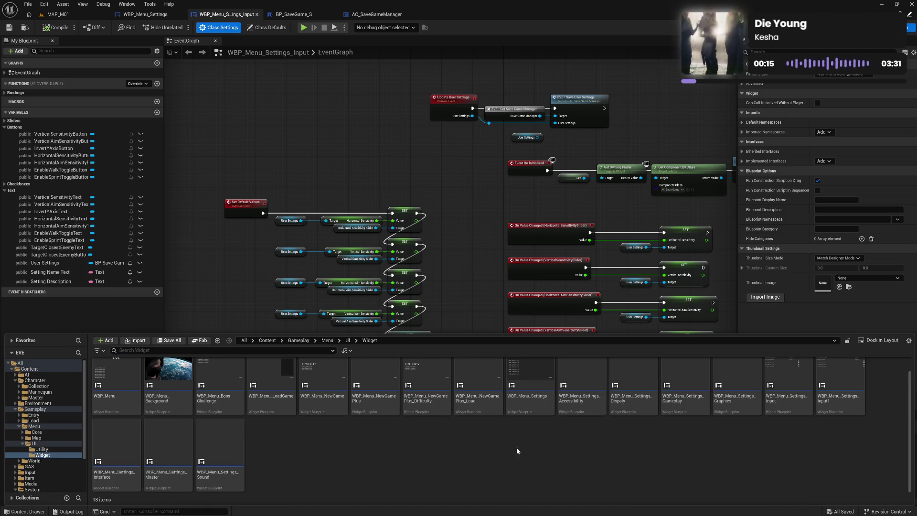
{"action": "double_click", "coordinate": [600, 364]}
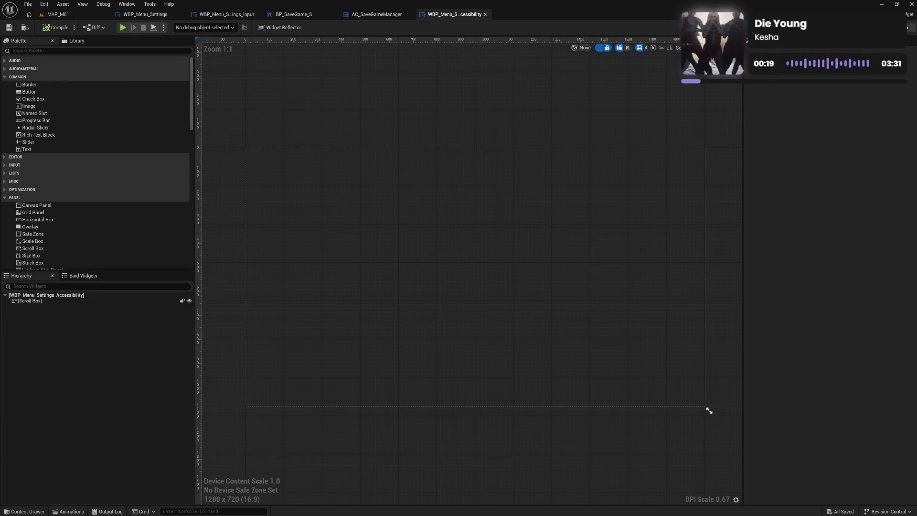
{"action": "key", "text": "ctrl+shift+g"}
{"action": "left_click", "coordinate": [228, 29]}
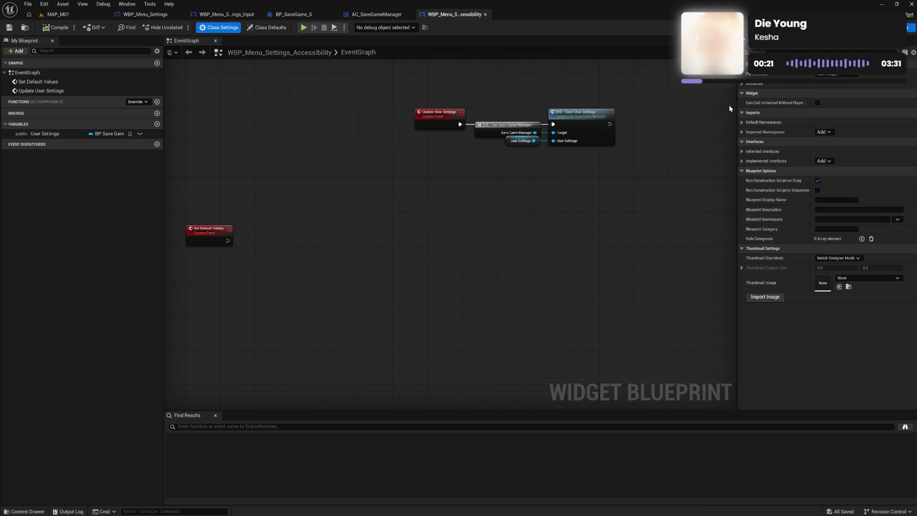
{"action": "left_click", "coordinate": [833, 75]}
{"action": "type", "text": "s"}
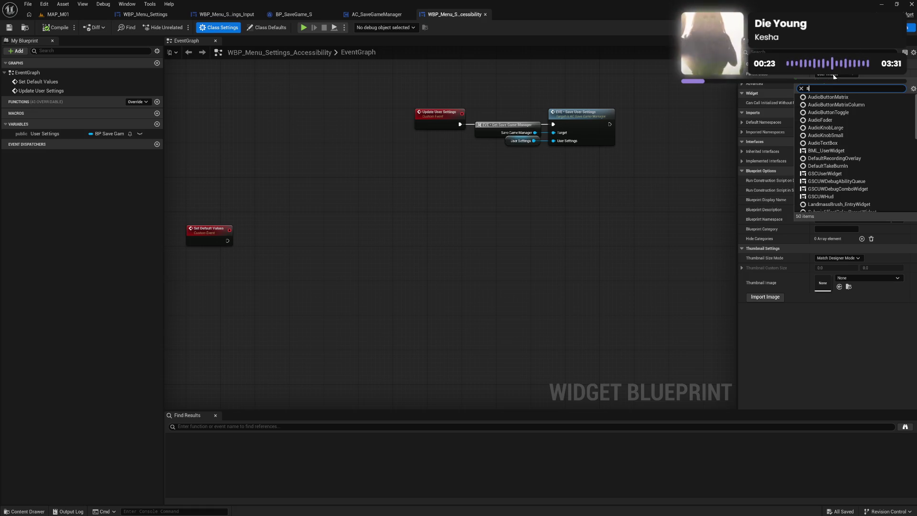
{"action": "type", "text": "et aster"}
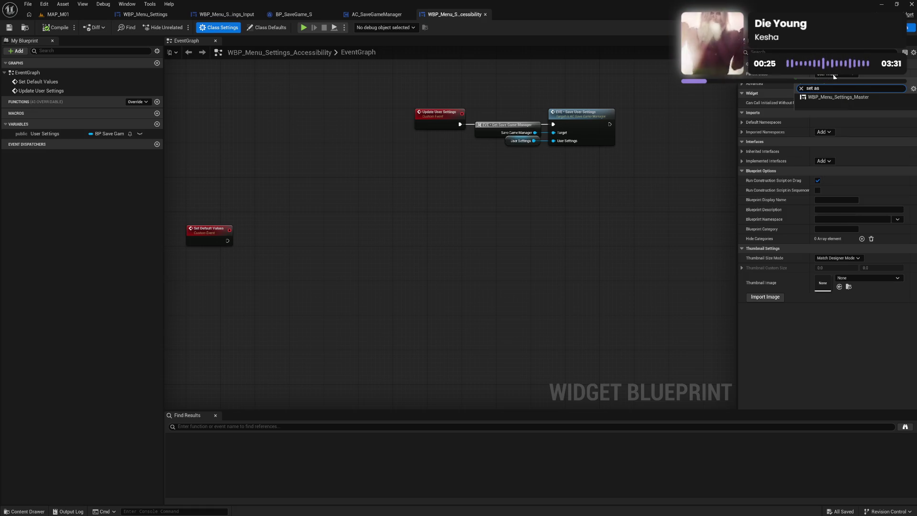
{"action": "left_click", "coordinate": [851, 97]}
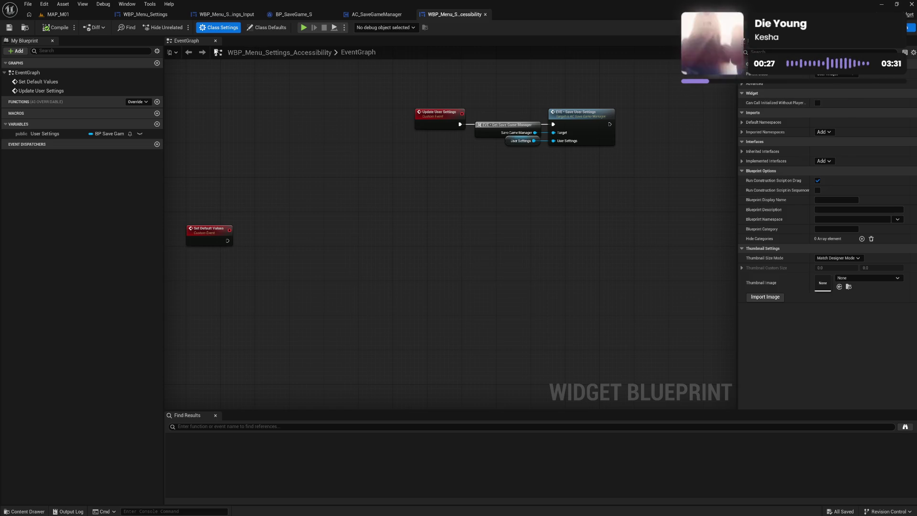
{"action": "left_click", "coordinate": [56, 27]}
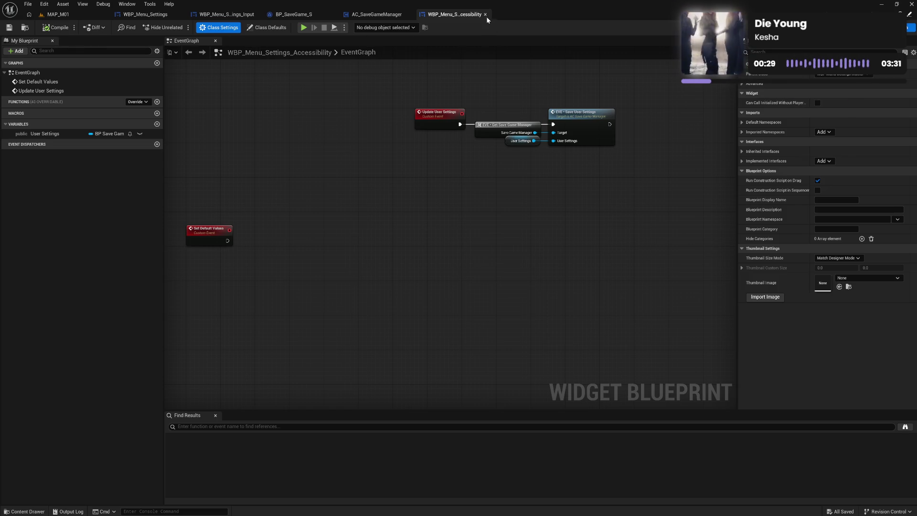
{"action": "left_click", "coordinate": [376, 14]}
{"action": "key", "text": "ctrl+space"}
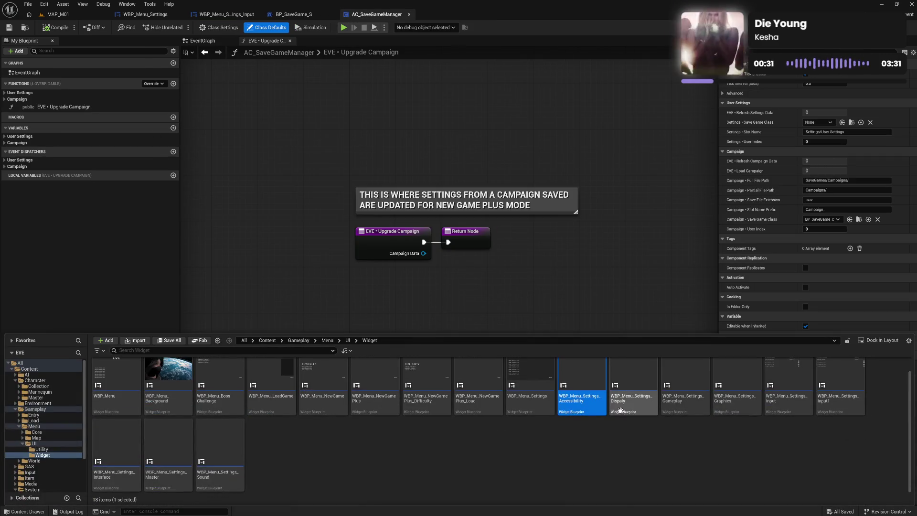
Reparent WBP_Menu_Settings_Dispaly to WBP_Menu_Settings_Master, save it, and close its editor.
{"action": "mouse_move", "coordinate": [630, 405]}
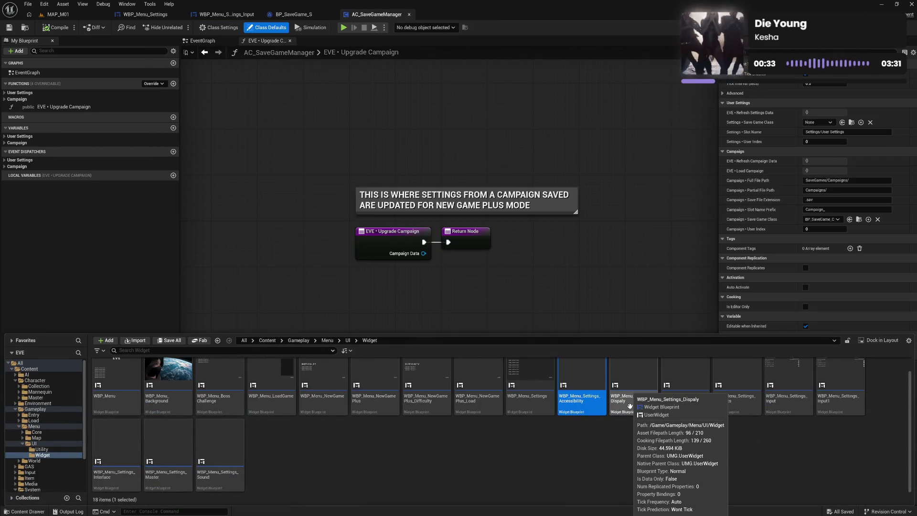
{"action": "left_click", "coordinate": [630, 407]}
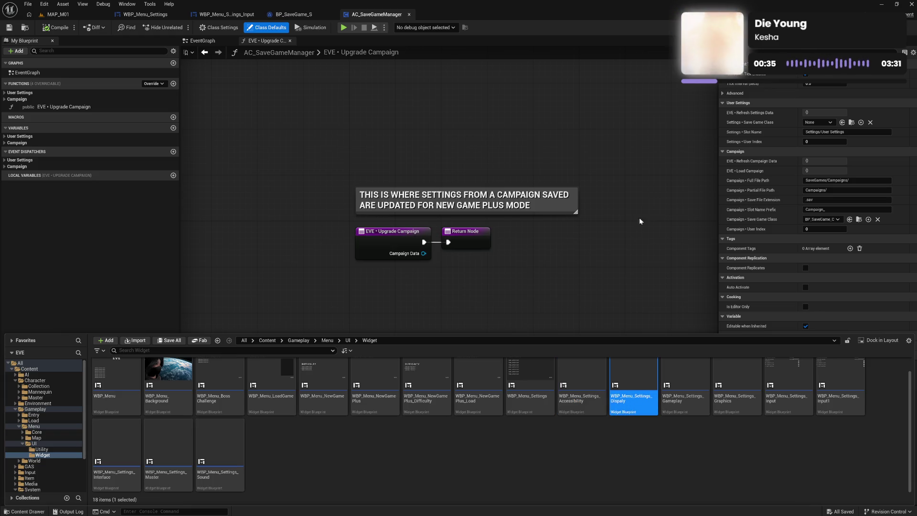
{"action": "double_click", "coordinate": [630, 407]}
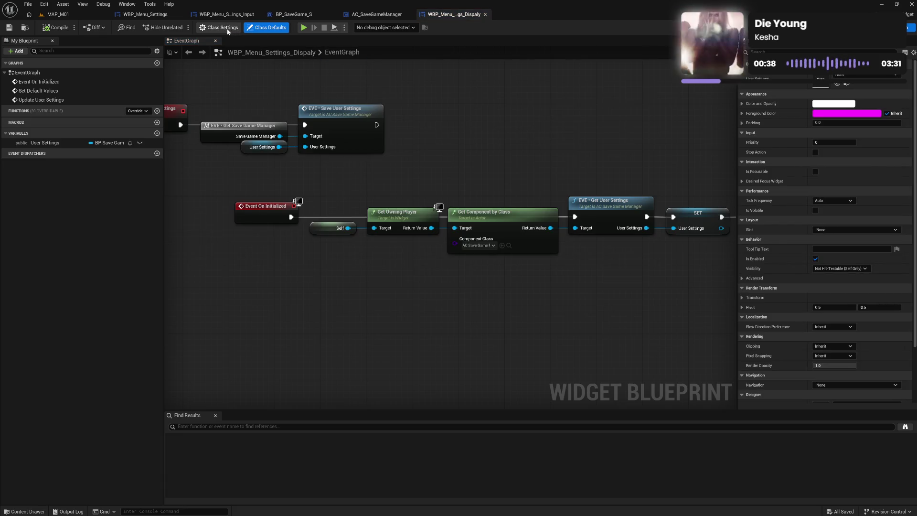
{"action": "left_click", "coordinate": [219, 27]}
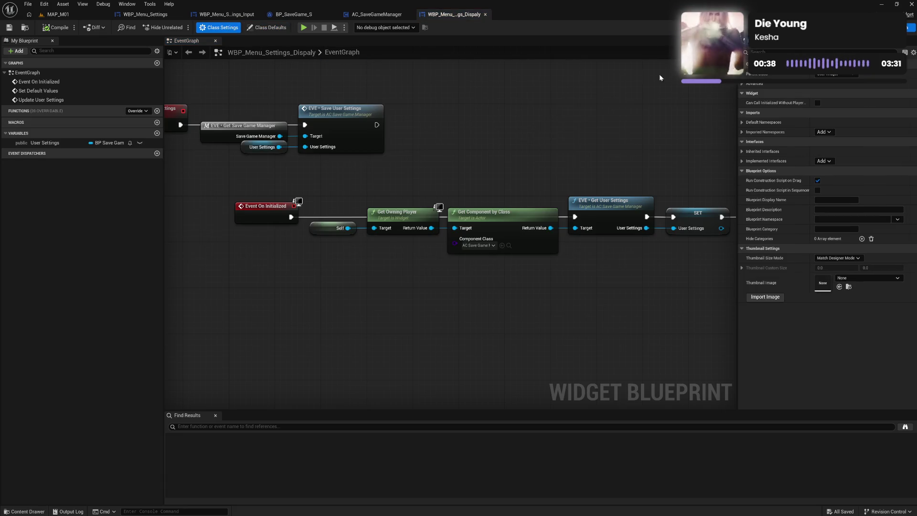
{"action": "left_click", "coordinate": [829, 75]}
{"action": "type", "text": "set a"}
{"action": "key", "text": "Escape"}
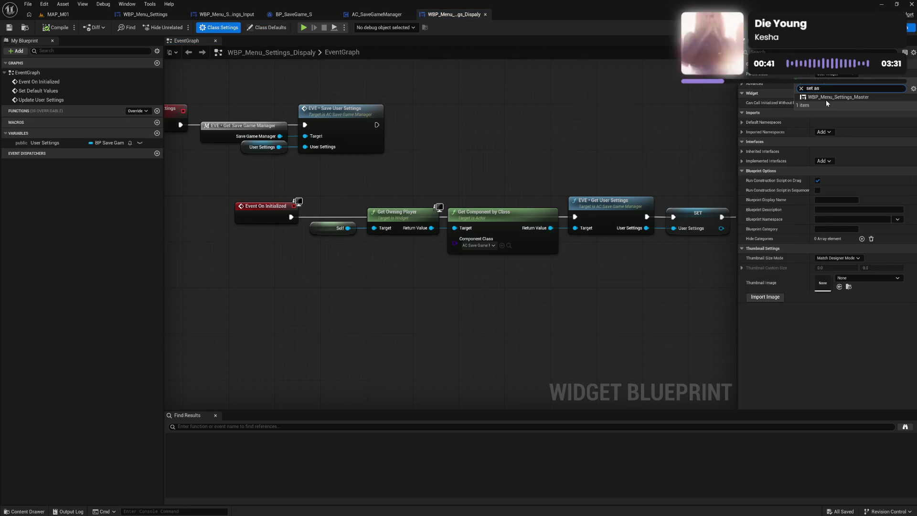
{"action": "key", "text": "ctrl+s"}
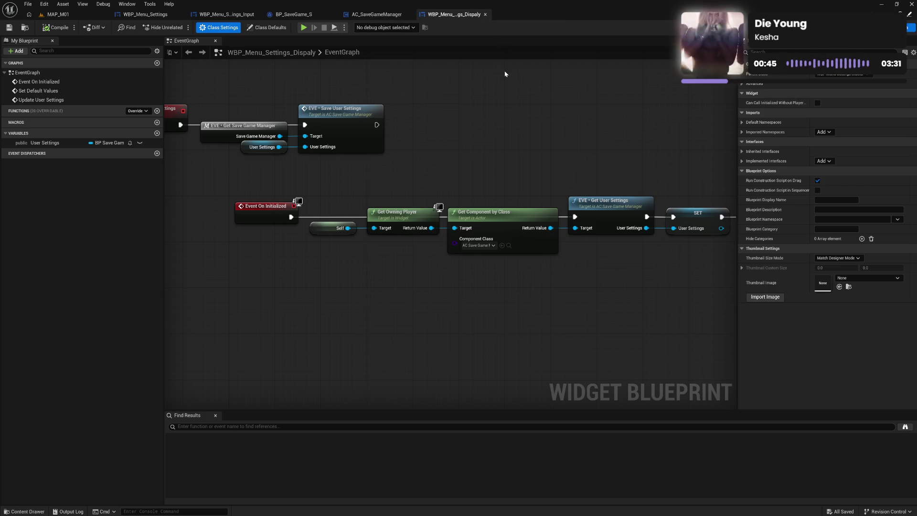
{"action": "left_click", "coordinate": [484, 15]}
Set WBP_Menu_Settings_Gameplay's parent class to WBP_Menu_Settings_Master and close the blueprint.
{"action": "key", "text": "ctrl+space"}
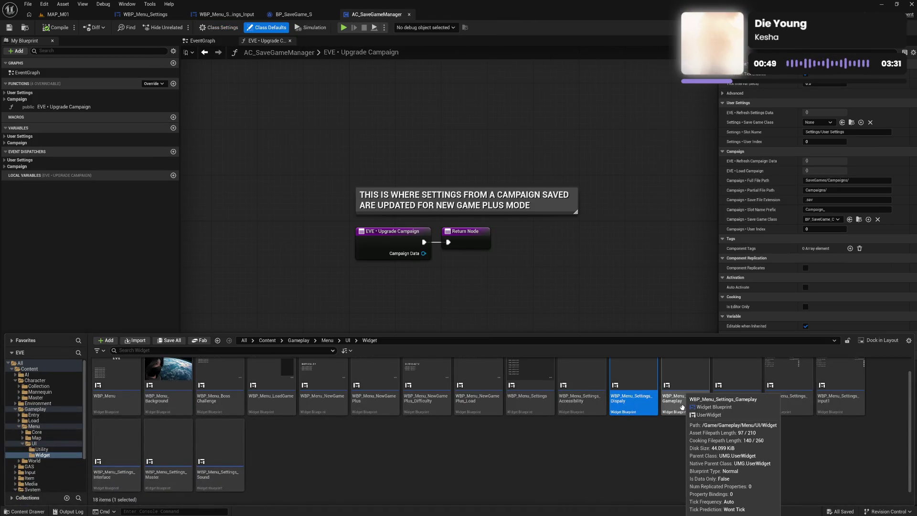
{"action": "double_click", "coordinate": [694, 409]}
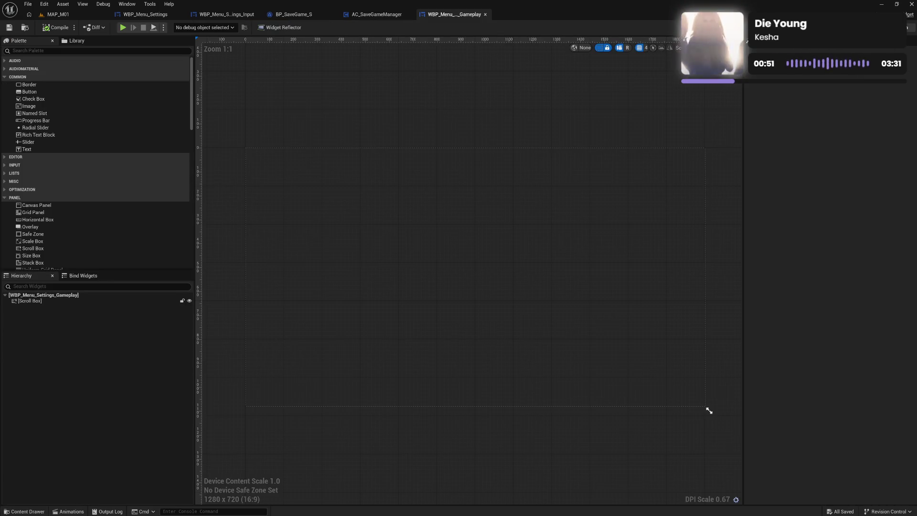
{"action": "key", "text": "ctrl+shift+alt+g"}
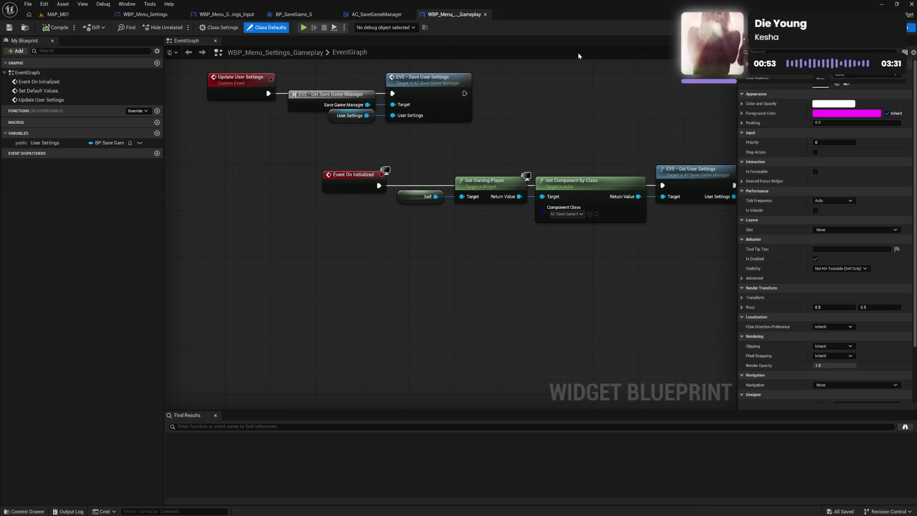
{"action": "left_click", "coordinate": [218, 28]}
{"action": "left_click", "coordinate": [836, 76]}
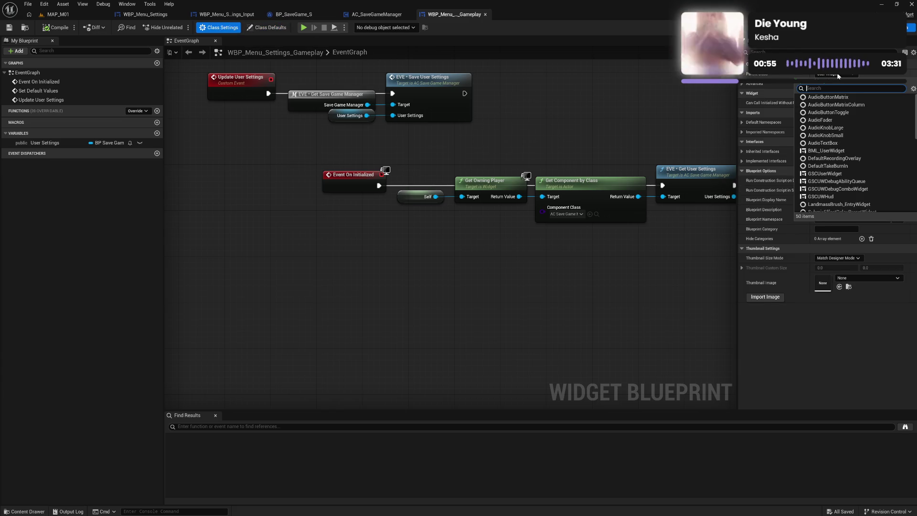
{"action": "type", "text": "set as"}
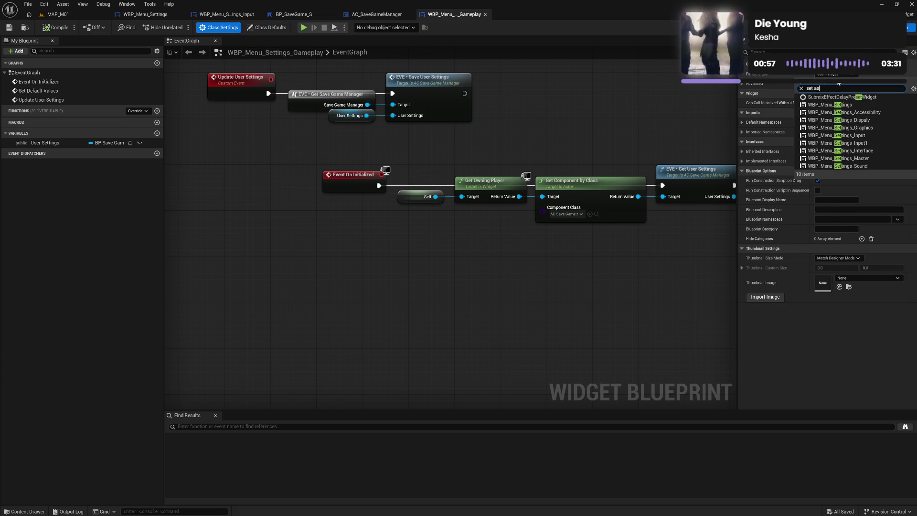
{"action": "key", "text": "Escape"}
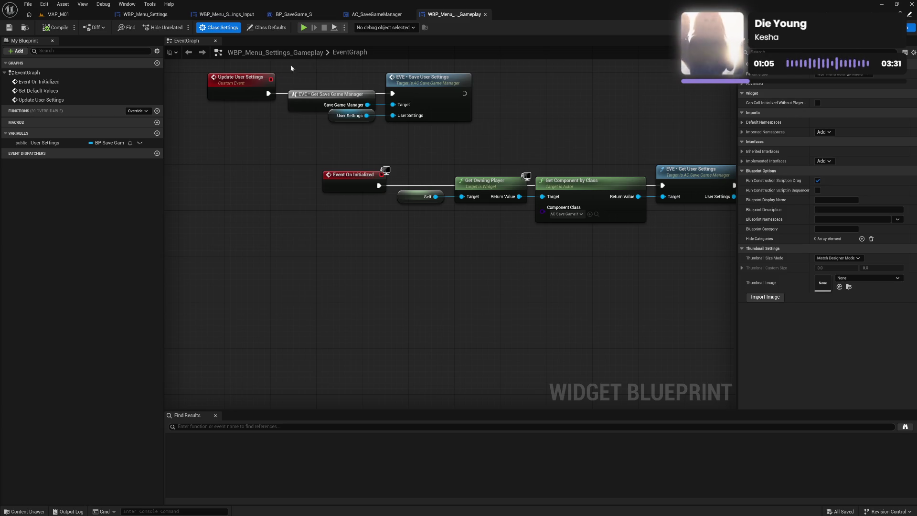
{"action": "left_click", "coordinate": [485, 14]}
{"action": "key", "text": "ctrl+space"}
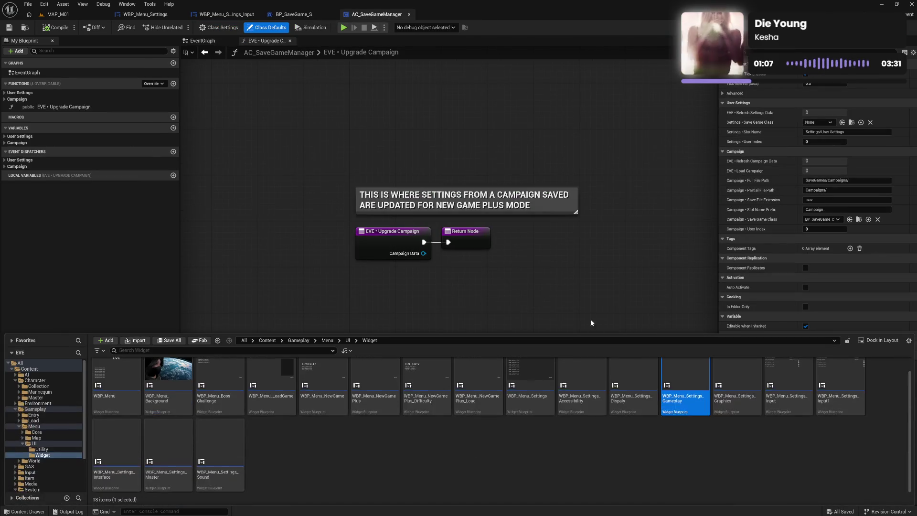
Reparent WBP_Menu_Settings_Graphics to WBP_Menu_Settings_Master and close its editor.
{"action": "left_click", "coordinate": [738, 389]}
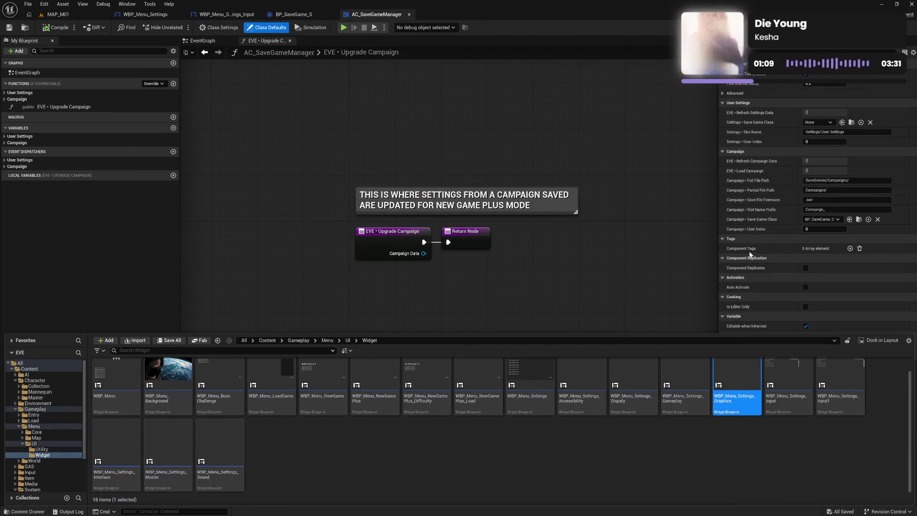
{"action": "double_click", "coordinate": [721, 397]}
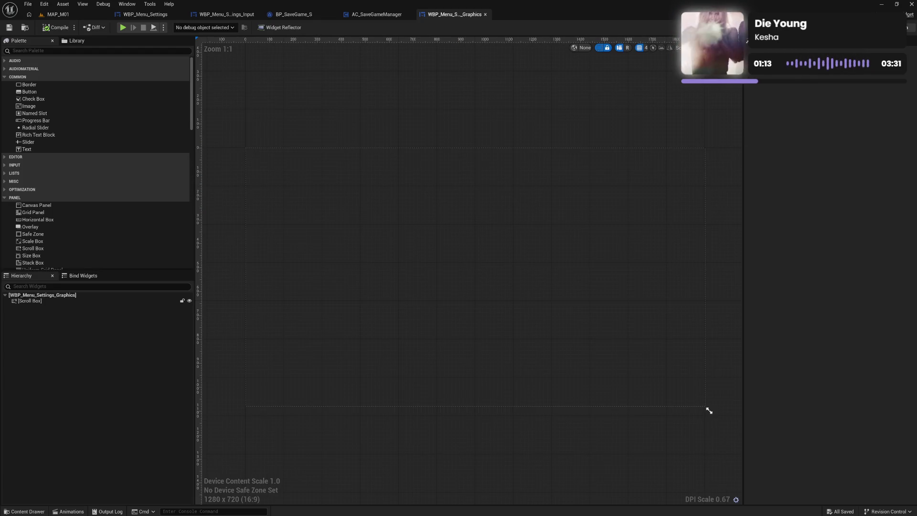
{"action": "key", "text": "ctrl+shift+alt+g"}
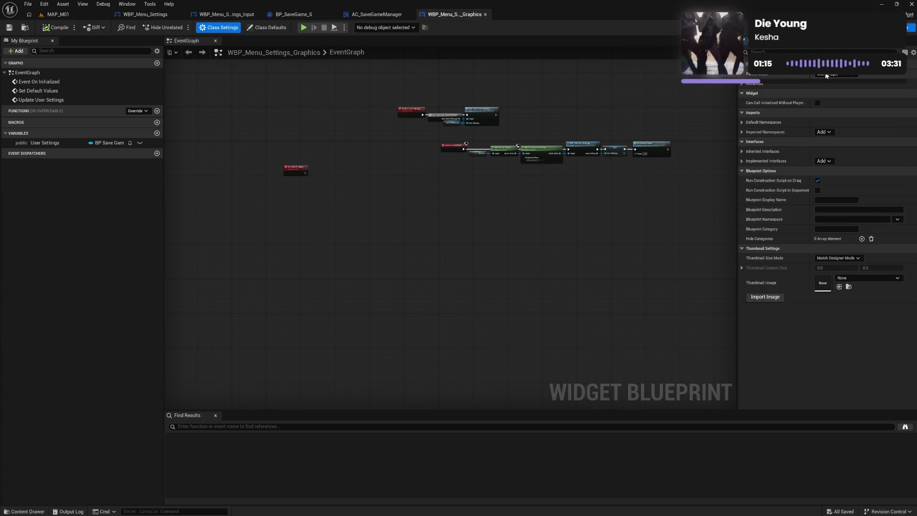
{"action": "left_click", "coordinate": [825, 75]}
{"action": "type", "text": "set as"}
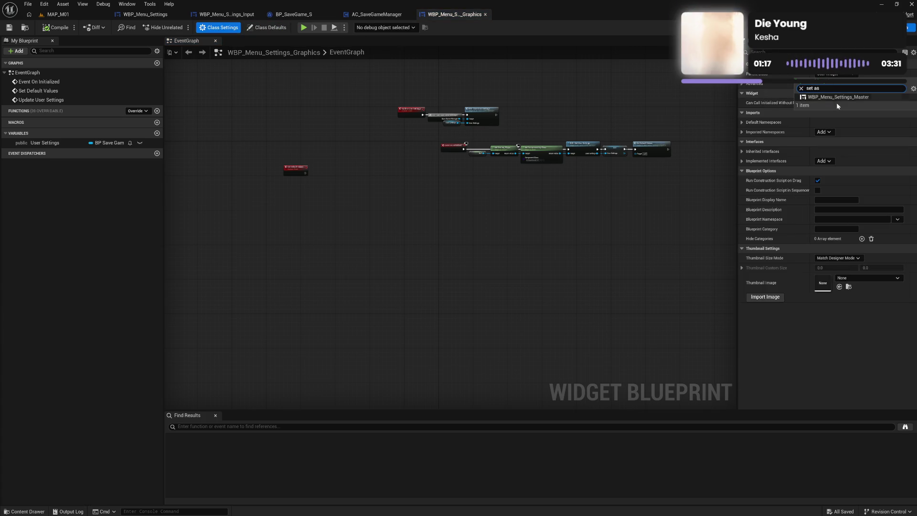
{"action": "left_click", "coordinate": [839, 97]}
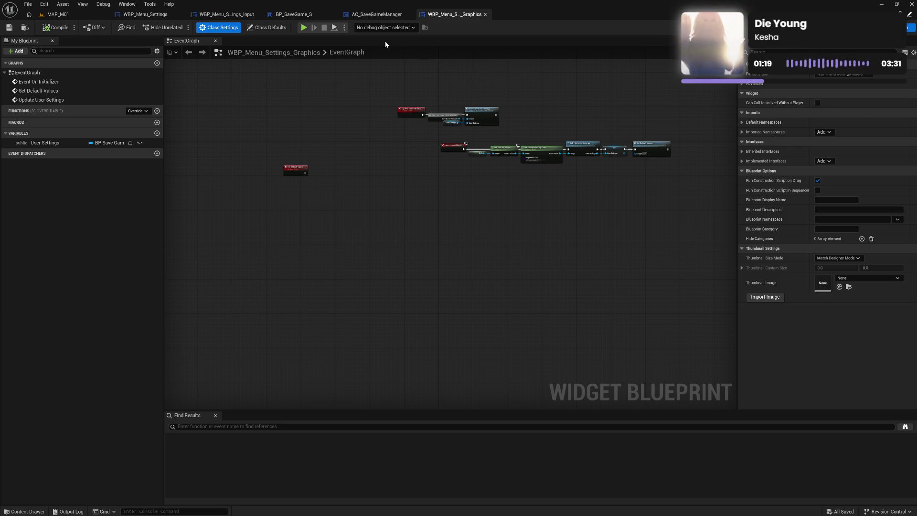
{"action": "left_click", "coordinate": [485, 15]}
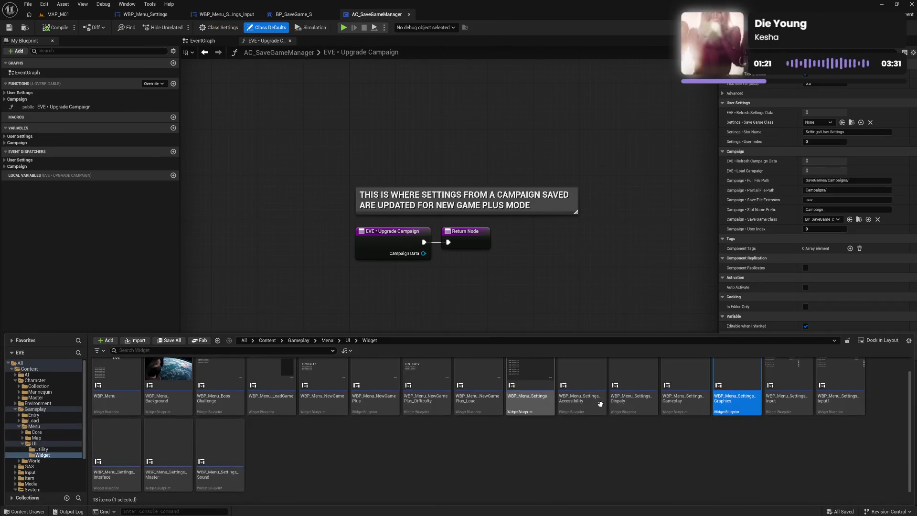
Inspect WBP_Menu_Settings_Input1, then delete it from the Widget folder.
{"action": "double_click", "coordinate": [836, 404]}
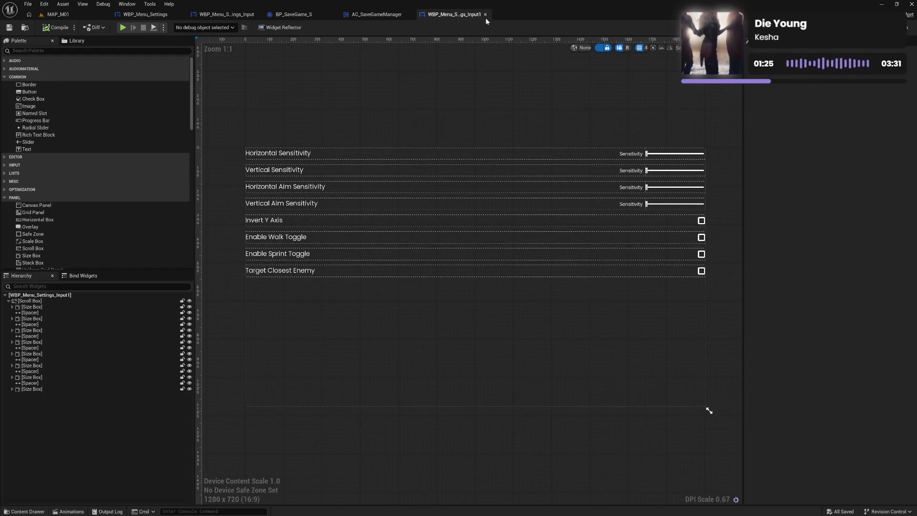
{"action": "left_click", "coordinate": [485, 15]}
{"action": "key", "text": "ctrl+space"}
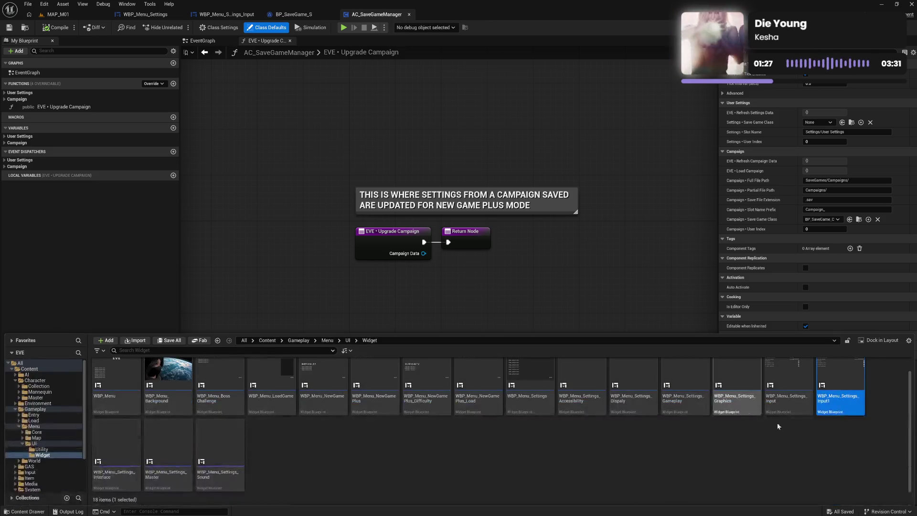
{"action": "key", "text": "Delete"}
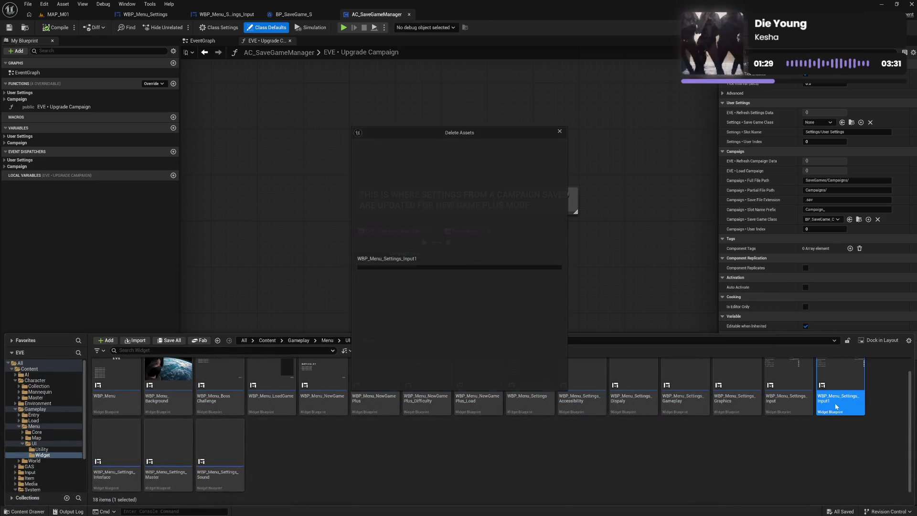
{"action": "left_click", "coordinate": [435, 378]}
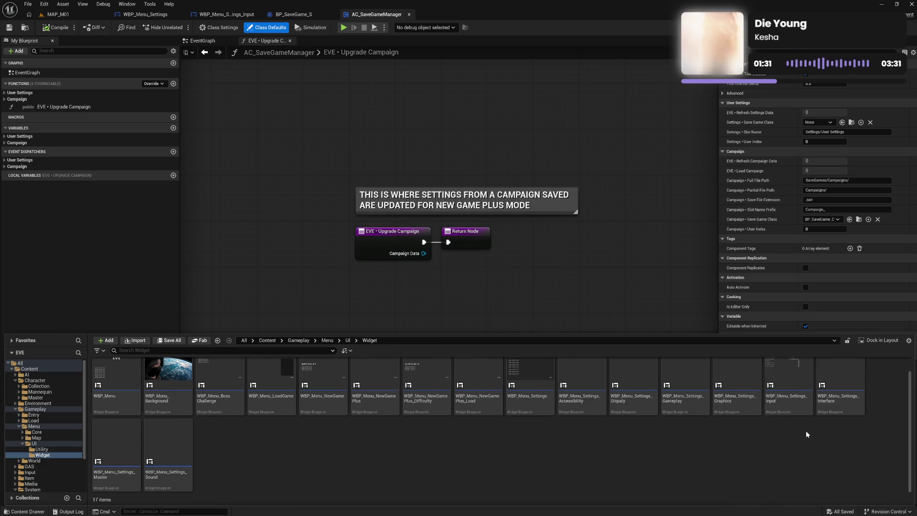
{"action": "double_click", "coordinate": [848, 401]}
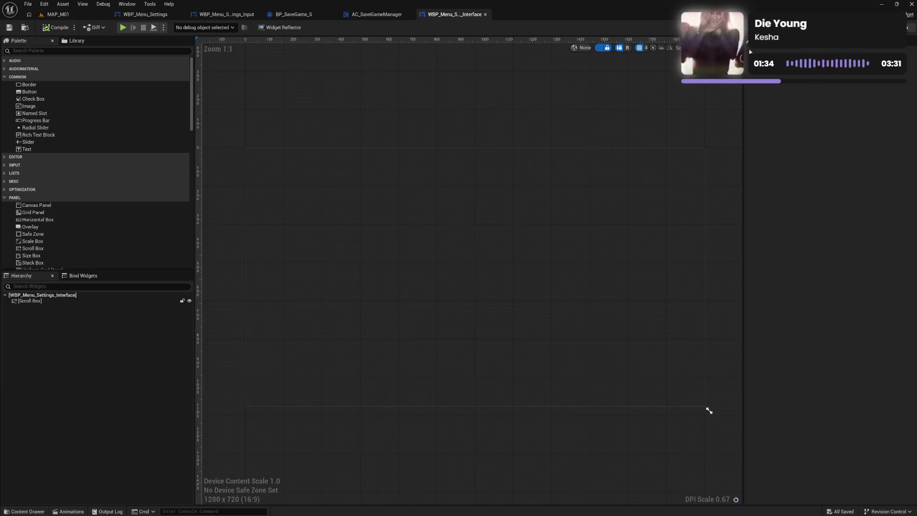
Set WBP_Menu_Settings_Interface's parent class to WBP_Menu_Settings_Master and close it.
{"action": "left_click", "coordinate": [907, 27]}
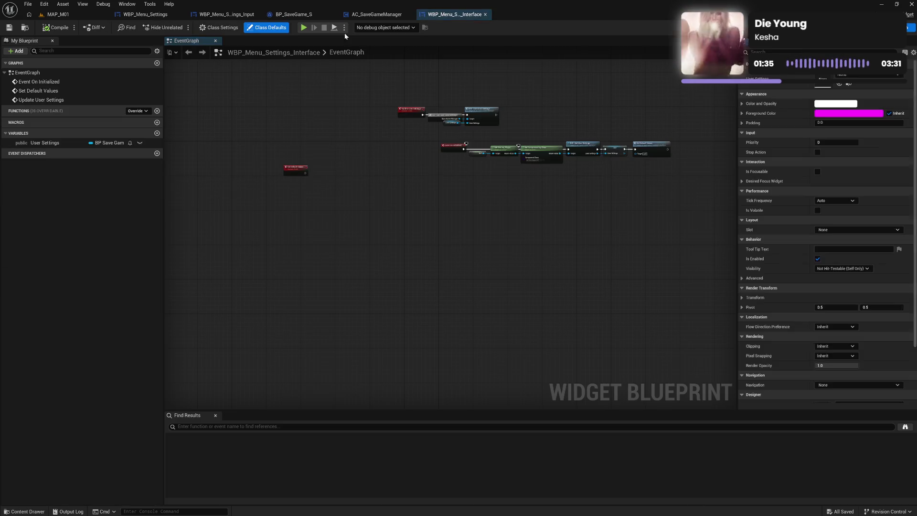
{"action": "left_click", "coordinate": [835, 74]}
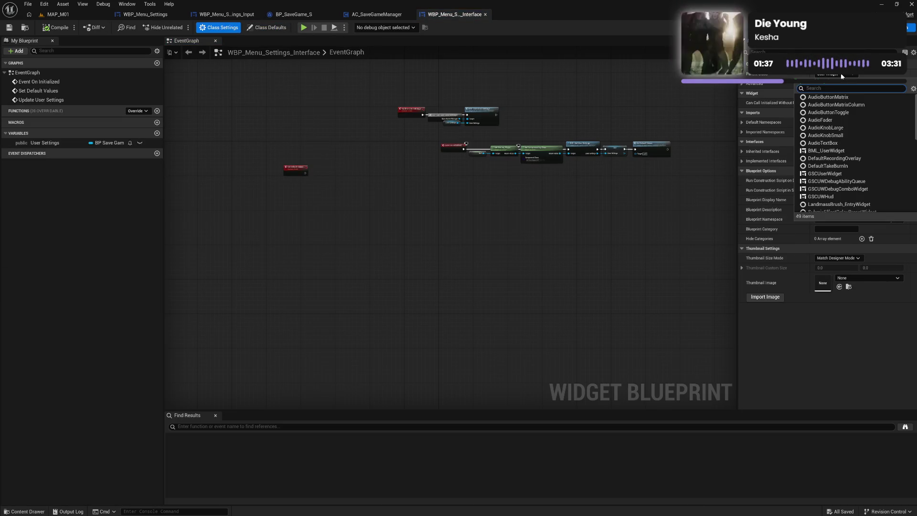
{"action": "type", "text": "set as"}
{"action": "left_click", "coordinate": [838, 97]}
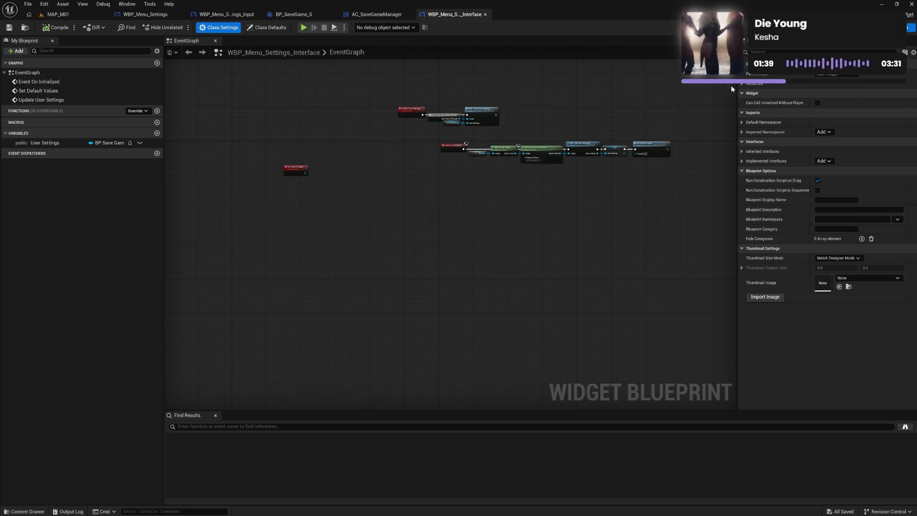
{"action": "left_click", "coordinate": [485, 15]}
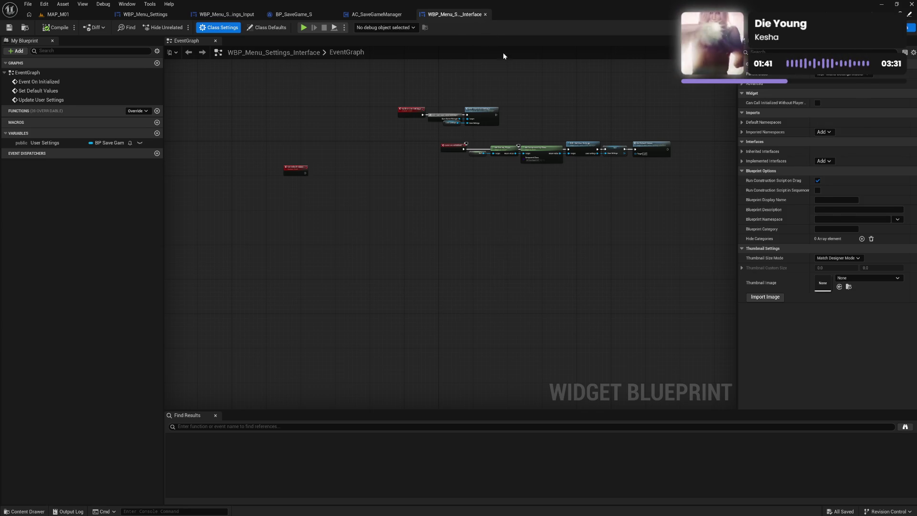
{"action": "key", "text": "ctrl+space"}
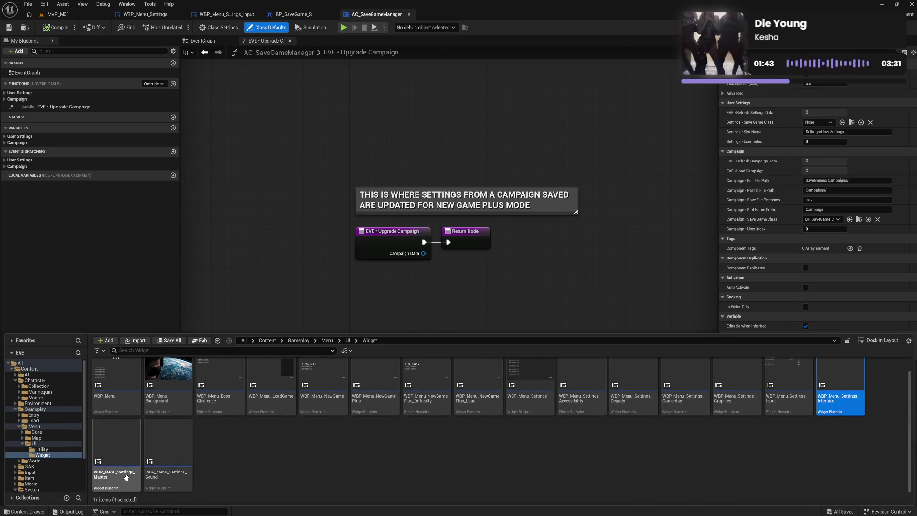
Check that WBP_Menu_Settings_Sound's Parent Class is WBP_Menu_Settings_Master, then close it.
{"action": "left_click", "coordinate": [187, 483]}
{"action": "double_click", "coordinate": [187, 483]}
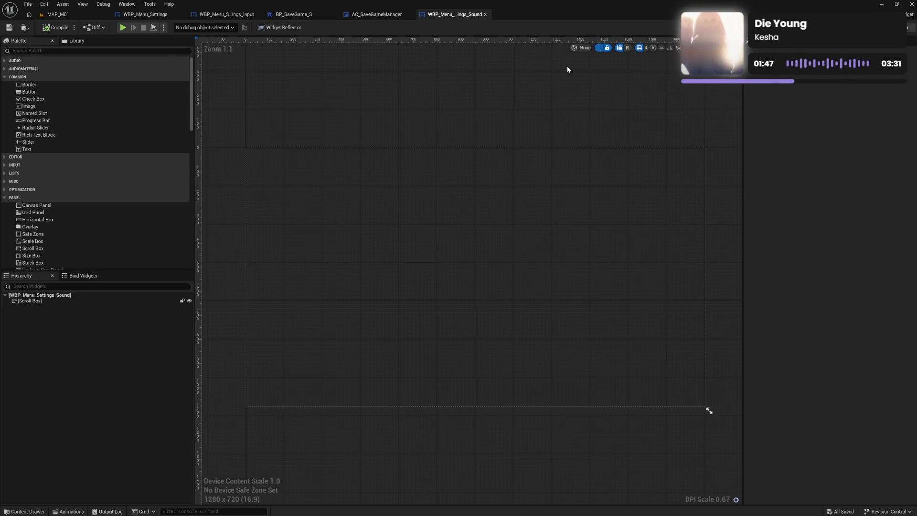
{"action": "key", "text": "ctrl+shift+g"}
{"action": "left_click", "coordinate": [218, 27]}
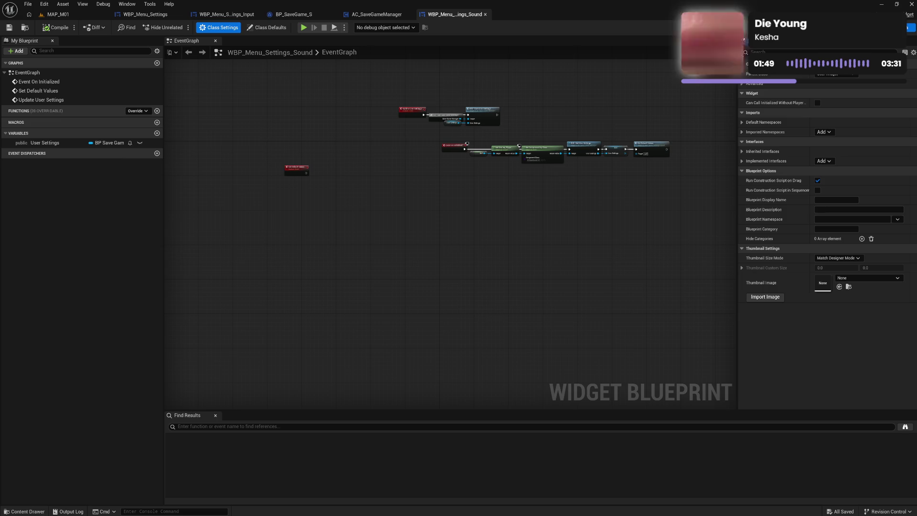
{"action": "left_click", "coordinate": [828, 75]}
{"action": "type", "text": "set a"}
{"action": "left_click", "coordinate": [828, 84]}
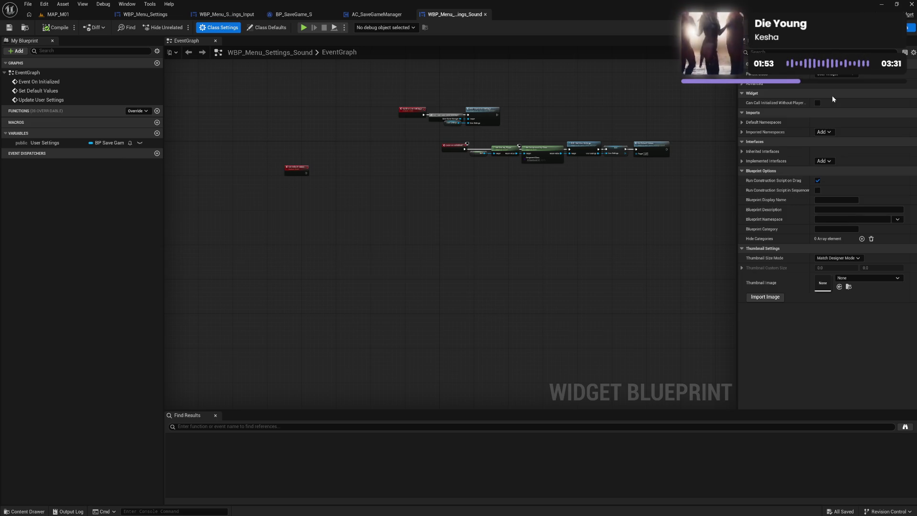
{"action": "left_click", "coordinate": [485, 15]}
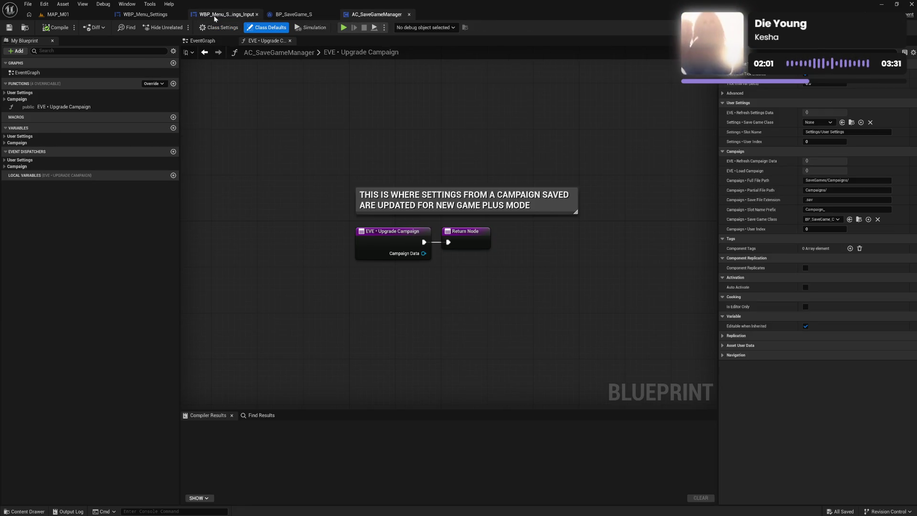
Open WBP_Menu_Settings_Master, delete its three default event nodes, and compile.
{"action": "left_click", "coordinate": [216, 15]}
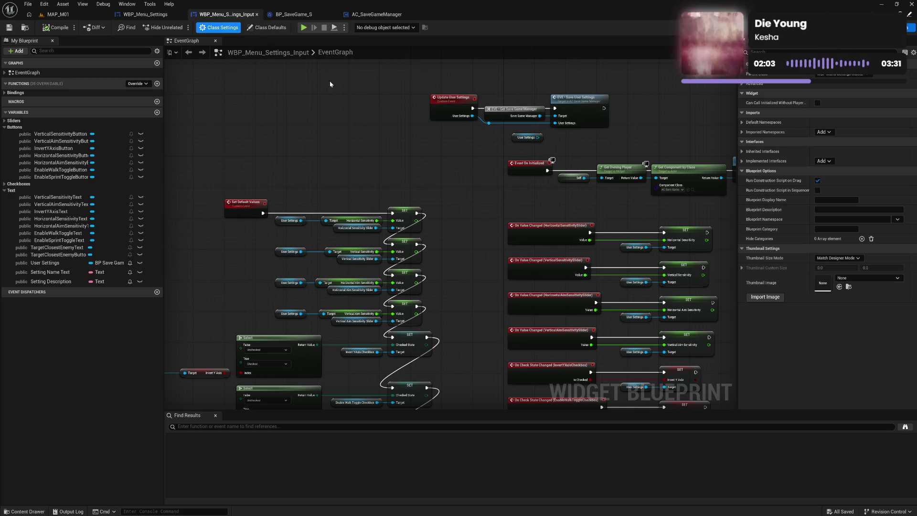
{"action": "key", "text": "ctrl+space"}
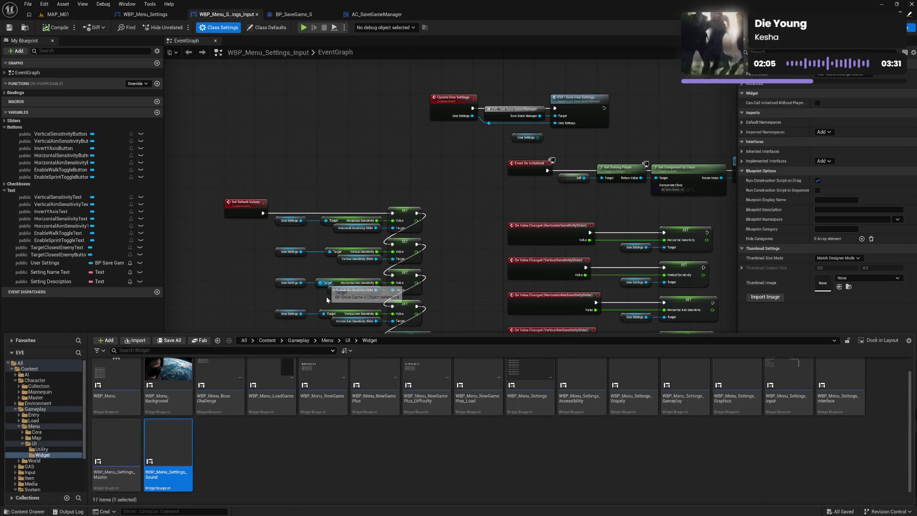
{"action": "left_click", "coordinate": [124, 485]}
{"action": "key", "text": "Return"}
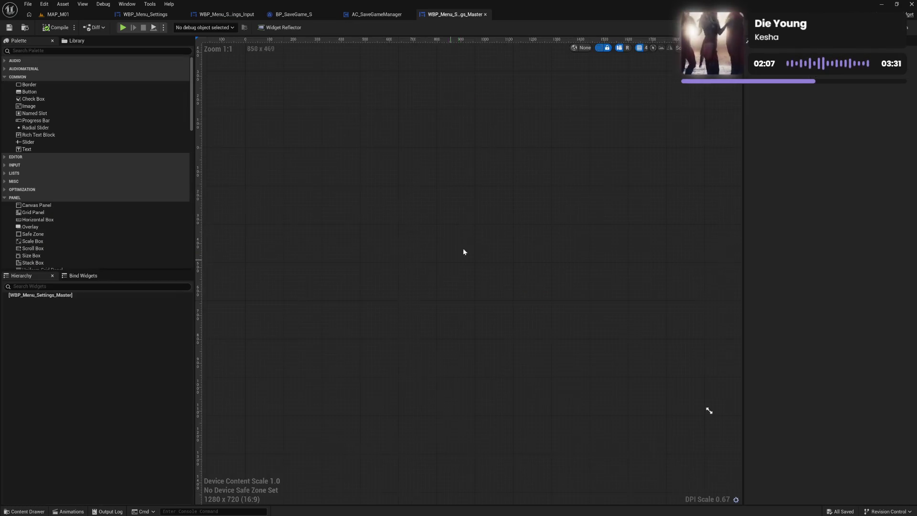
{"action": "key", "text": "ctrl+shift+alt+g"}
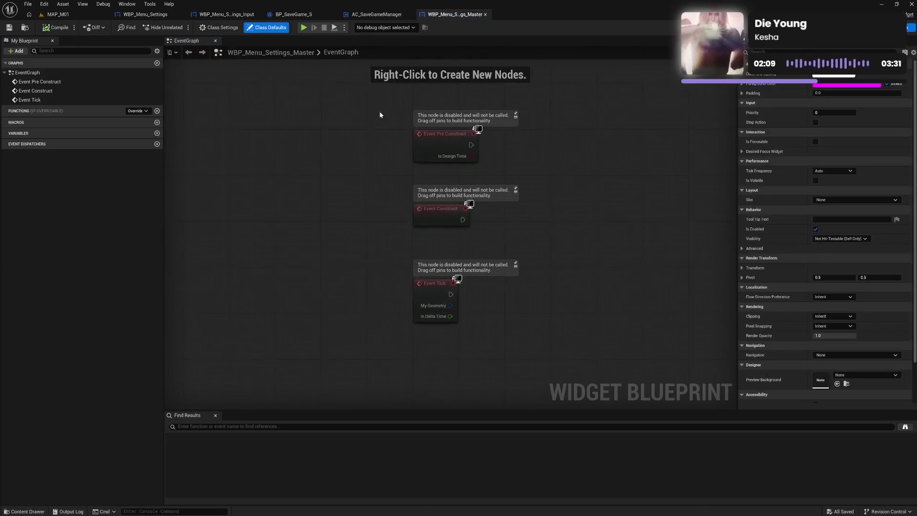
{"action": "left_click_drag", "start_coordinate": [379, 110], "coordinate": [460, 287]}
{"action": "key", "text": "Delete"}
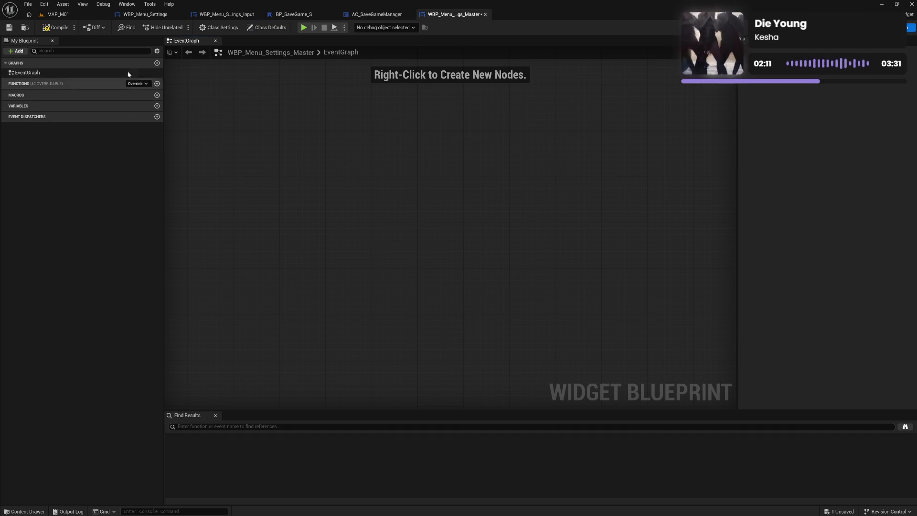
{"action": "left_click", "coordinate": [47, 32]}
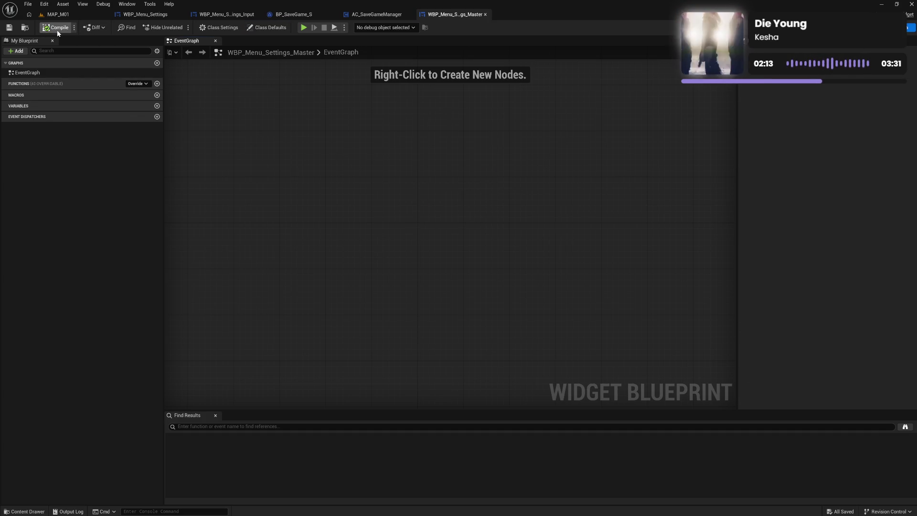
Add the functions Set Default Values and Update User Settings, then compile.
{"action": "left_click", "coordinate": [138, 85]}
{"action": "left_click", "coordinate": [138, 85]}
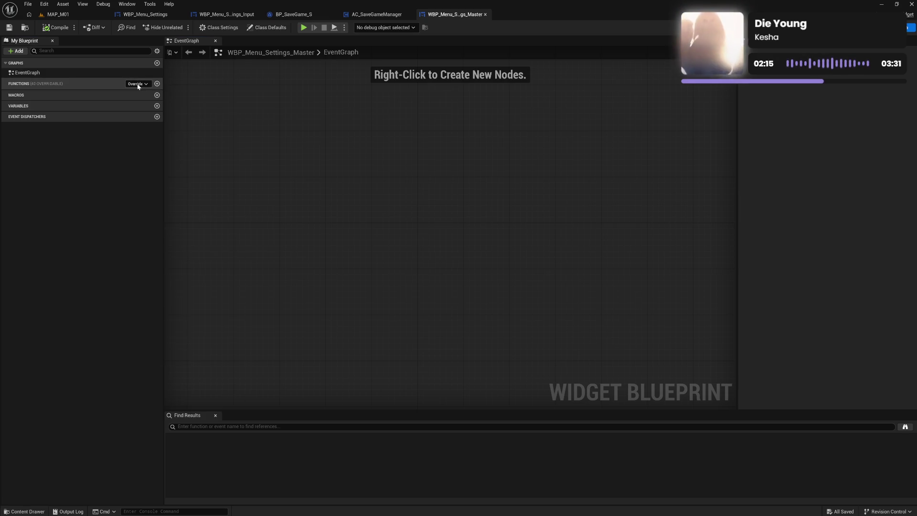
{"action": "left_click", "coordinate": [157, 84]}
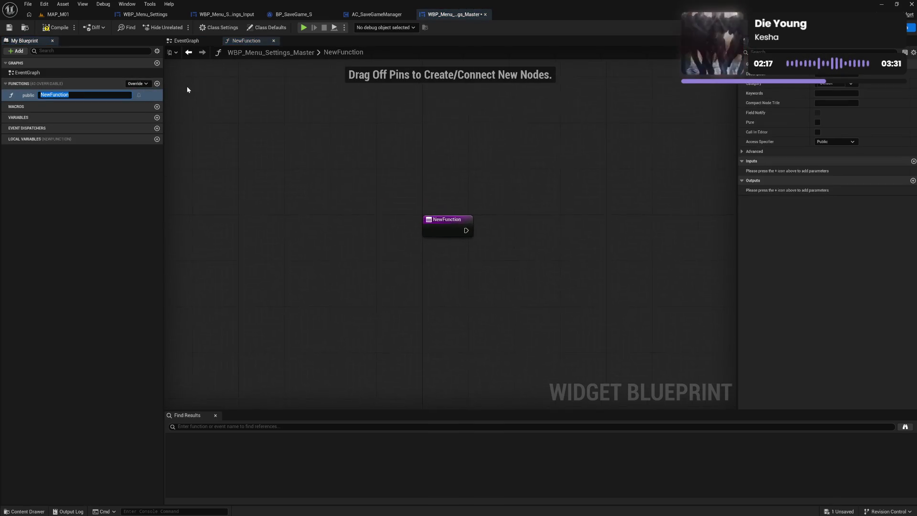
{"action": "type", "text": "Set D"}
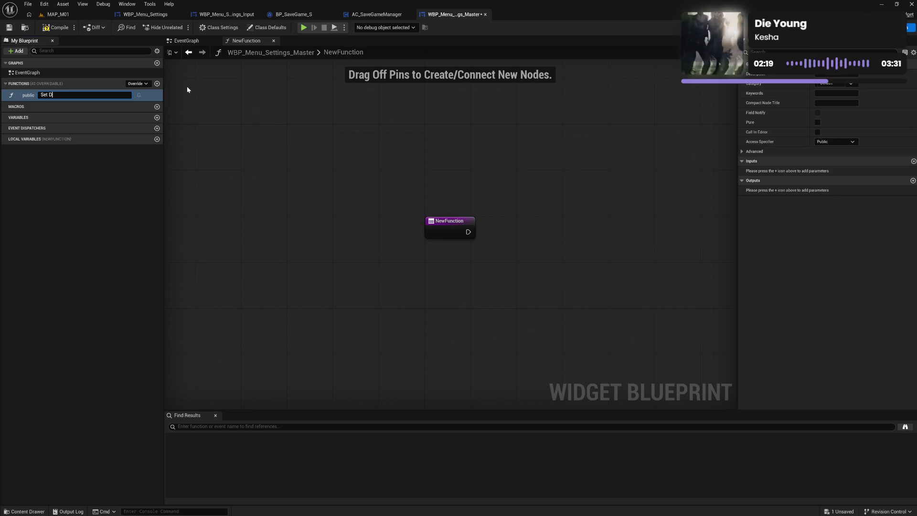
{"action": "type", "text": "efault"}
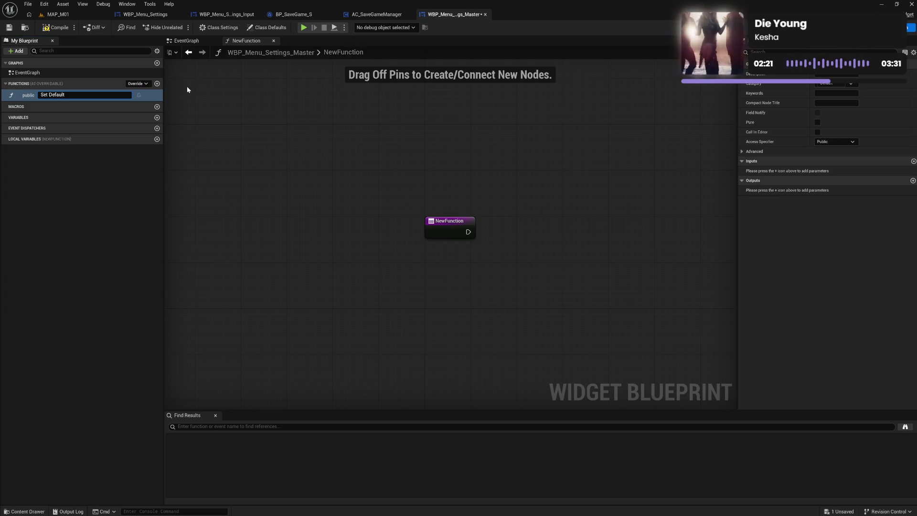
{"action": "type", "text": " Values"}
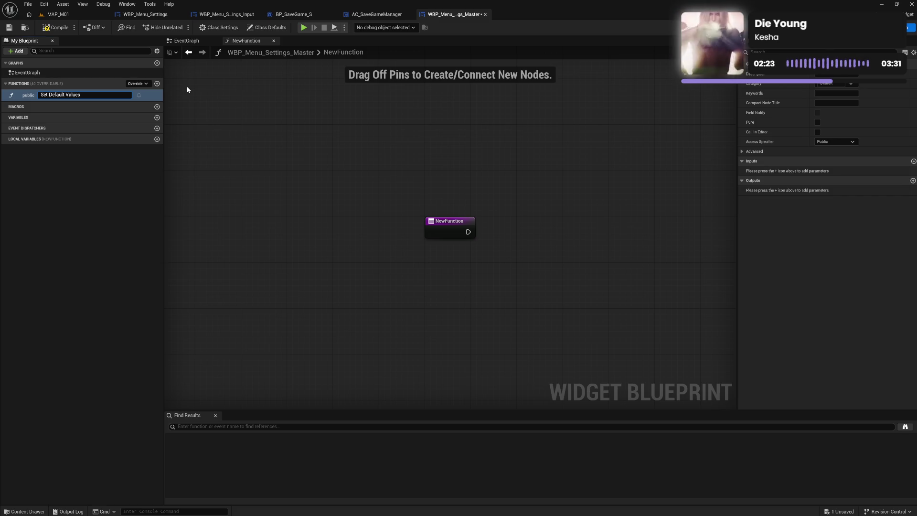
{"action": "key", "text": "Return"}
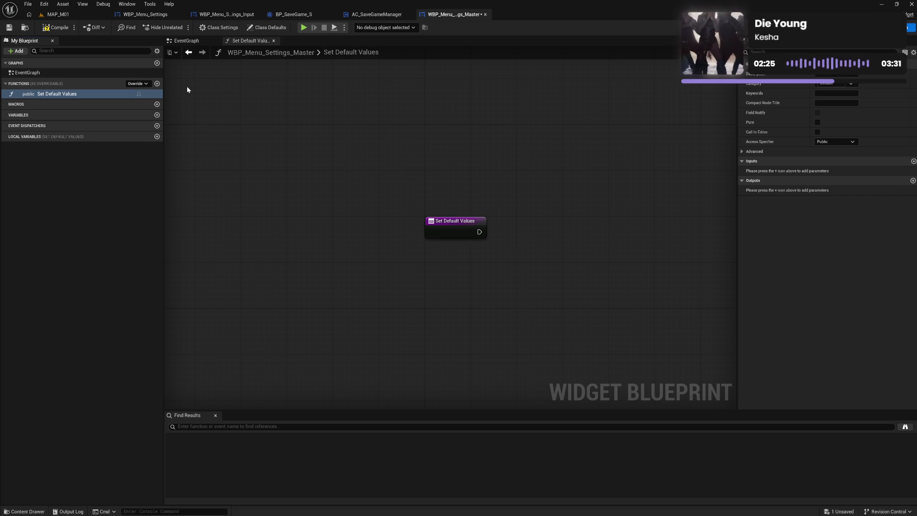
{"action": "left_click", "coordinate": [157, 84]}
{"action": "type", "text": "Update User Settings"}
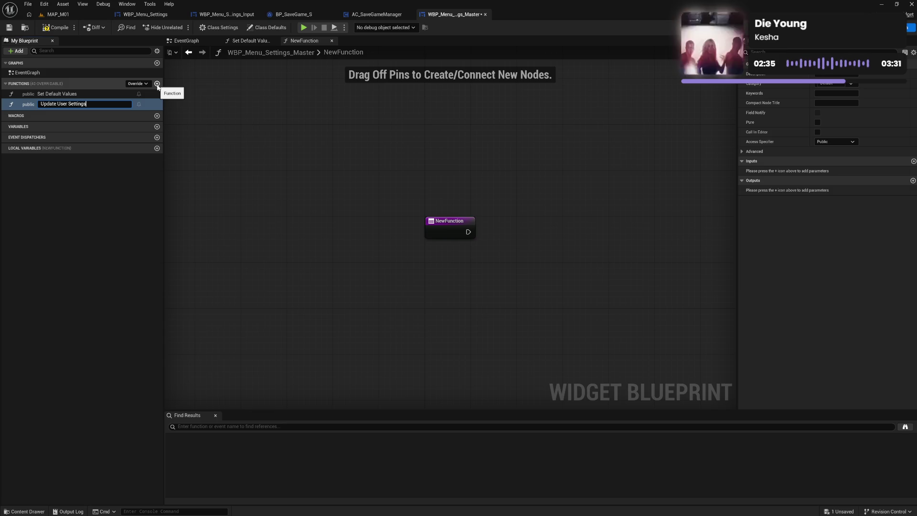
{"action": "key", "text": "Return"}
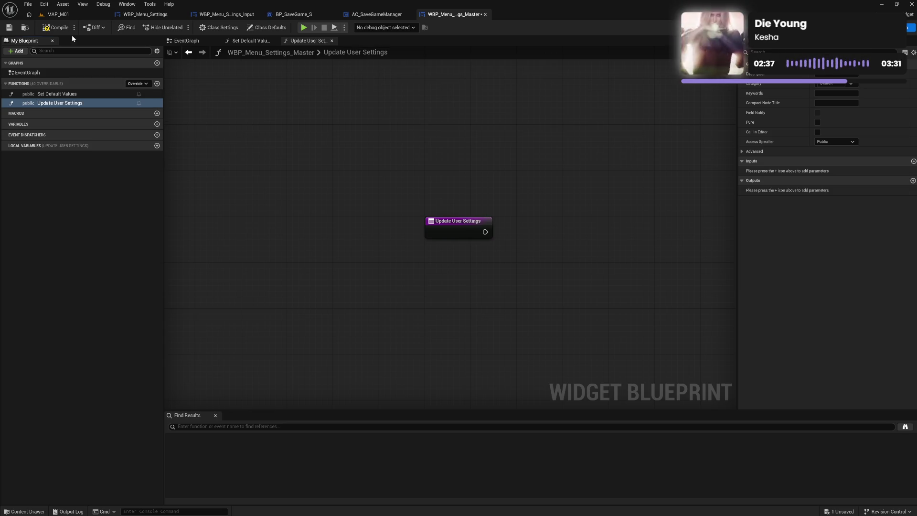
{"action": "left_click", "coordinate": [62, 28]}
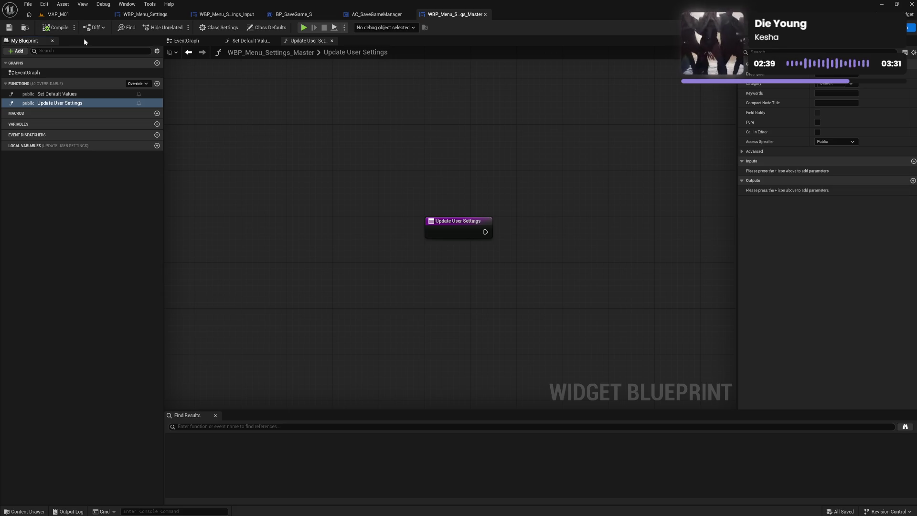
In WBP_Menu_Settings_Input, delete the old Set Default Values event node.
{"action": "left_click", "coordinate": [230, 17]}
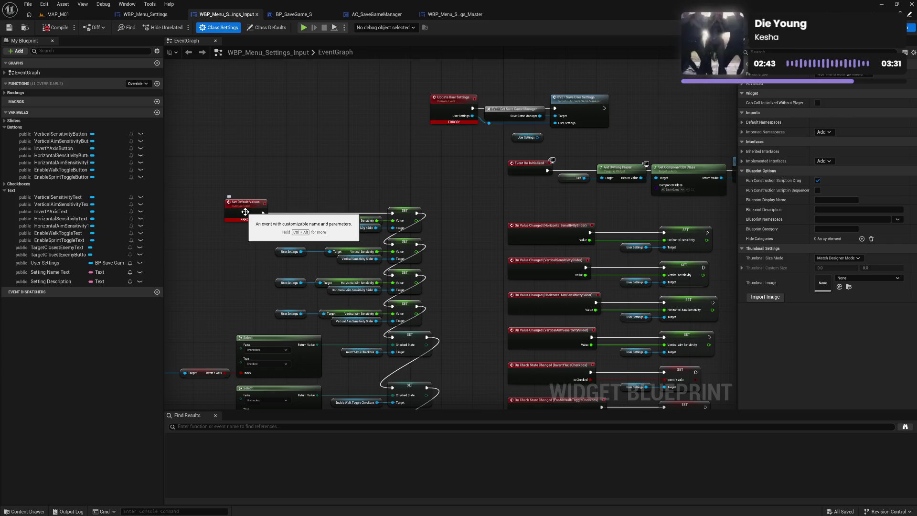
{"action": "left_click", "coordinate": [262, 213], "text": "alt"}
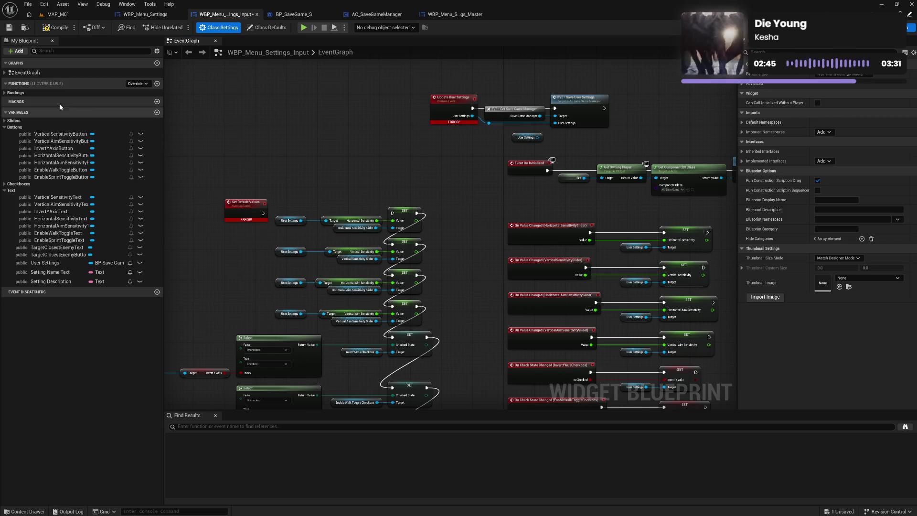
{"action": "left_click", "coordinate": [141, 86]}
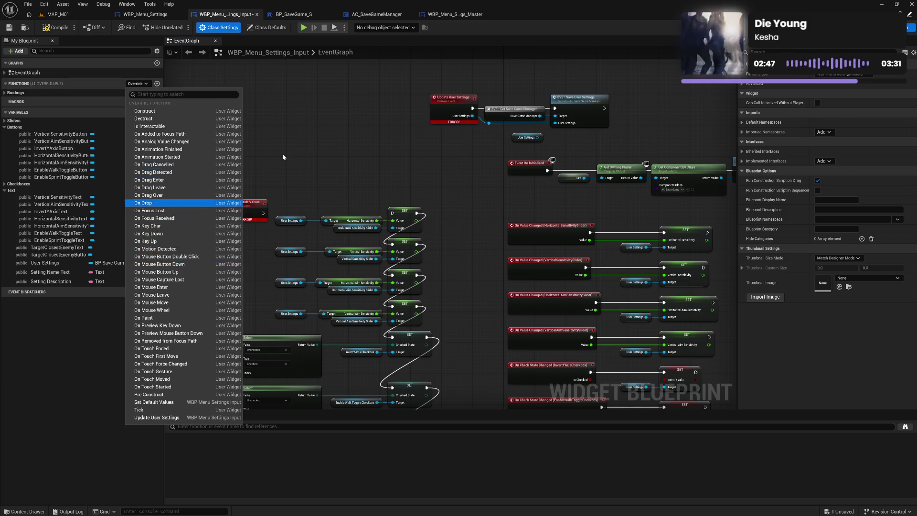
{"action": "left_click", "coordinate": [254, 176]}
{"action": "left_click_drag", "start_coordinate": [253, 178], "coordinate": [238, 222]}
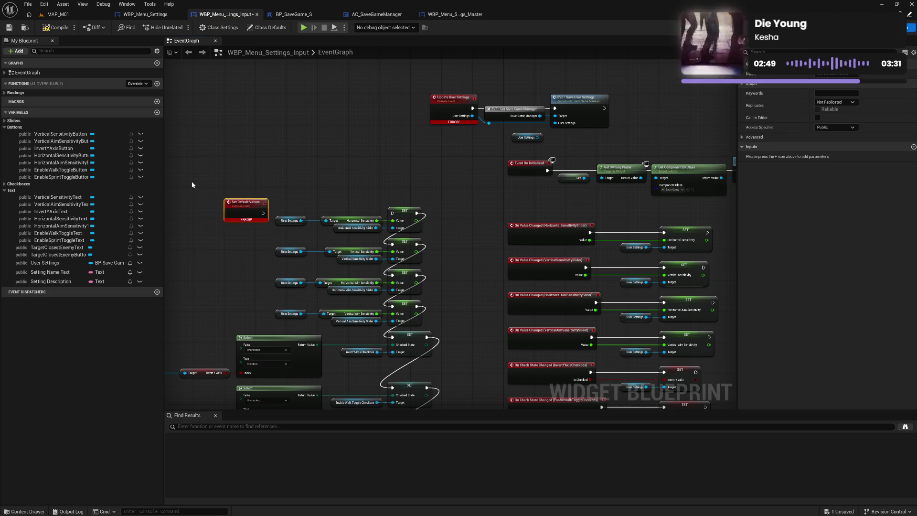
{"action": "key", "text": "Delete"}
Override Set Default Values and delete its parent call node.
{"action": "left_click", "coordinate": [146, 84]}
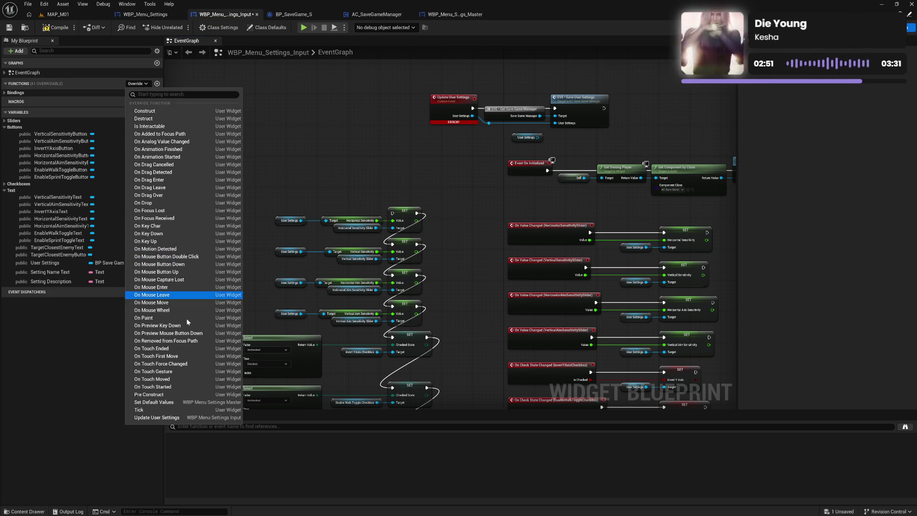
{"action": "left_click", "coordinate": [175, 402]}
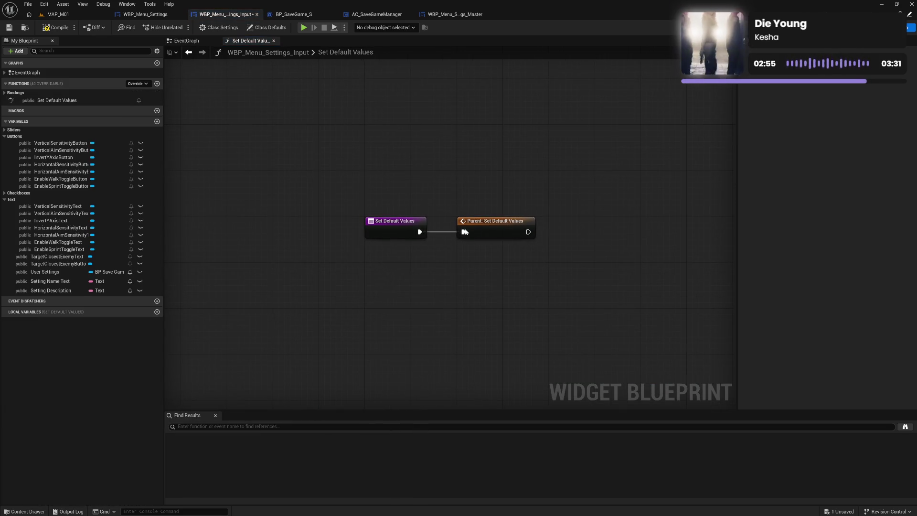
{"action": "left_click_drag", "start_coordinate": [488, 230], "coordinate": [460, 184]}
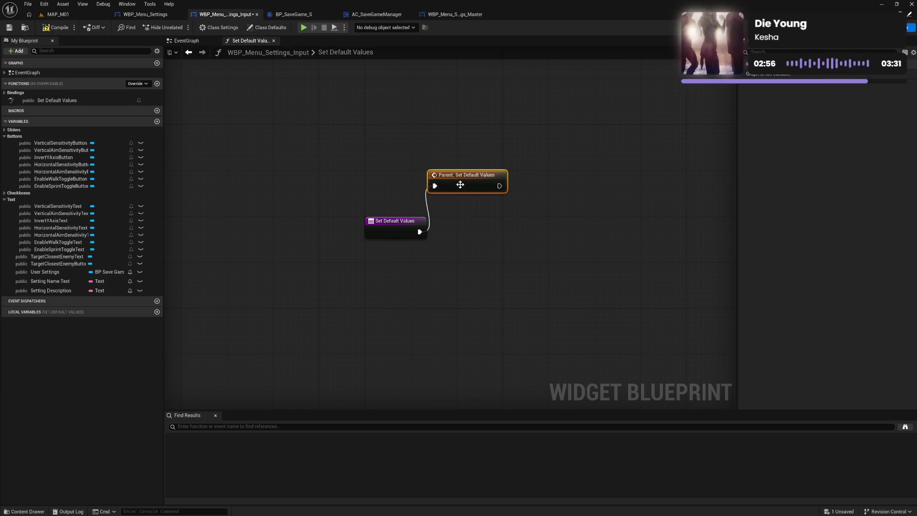
{"action": "left_click", "coordinate": [435, 186], "text": "alt"}
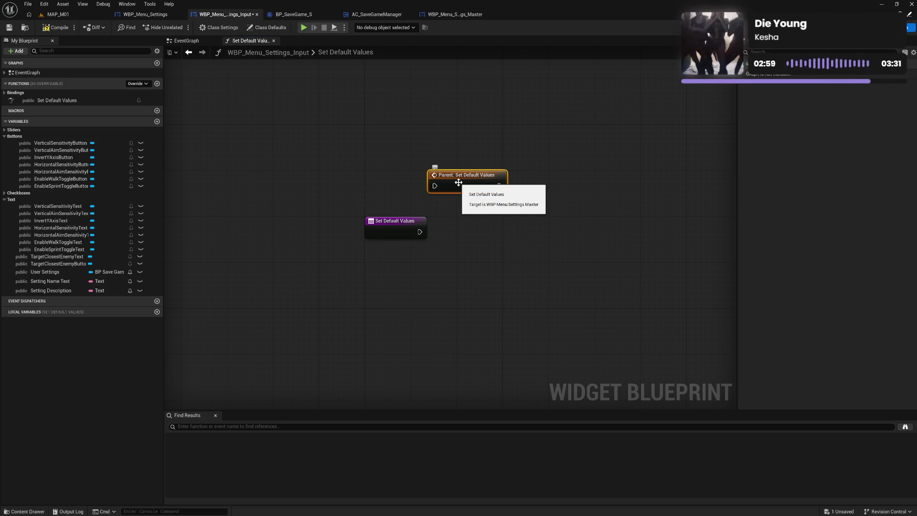
{"action": "key", "text": "Delete"}
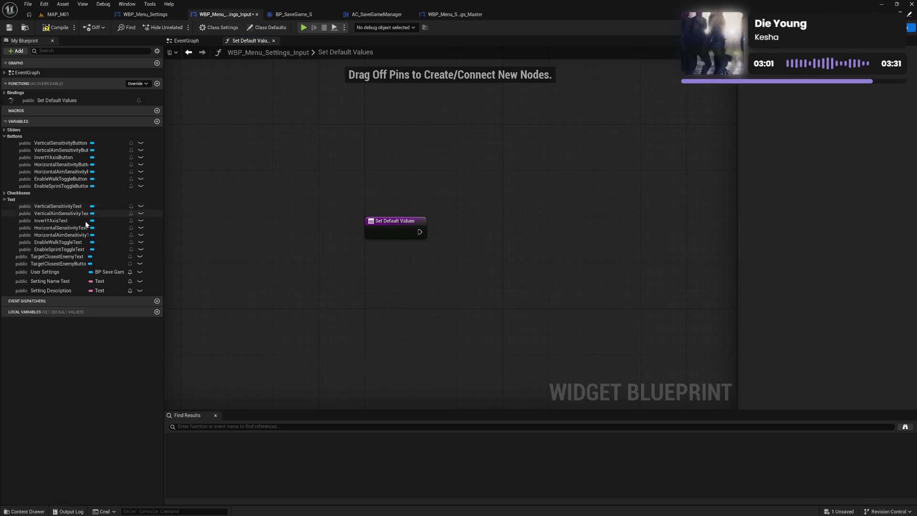
Paste the User Settings SET nodes into Set Default Values and wire them to the entry.
{"action": "left_click", "coordinate": [187, 40]}
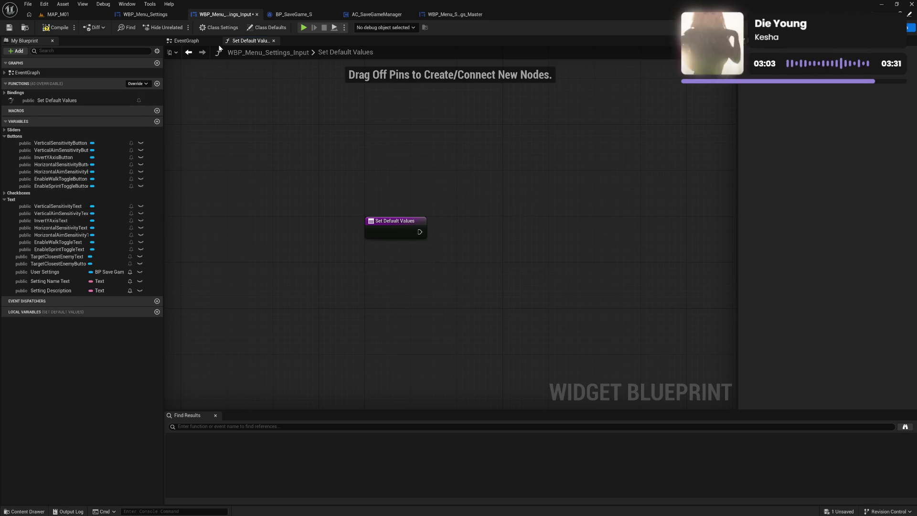
{"action": "mouse_move", "coordinate": [220, 193]}
{"action": "left_mouse_down"}
{"action": "mouse_move", "coordinate": [266, 285]}
{"action": "mouse_move", "coordinate": [372, 330]}
{"action": "left_mouse_up"}
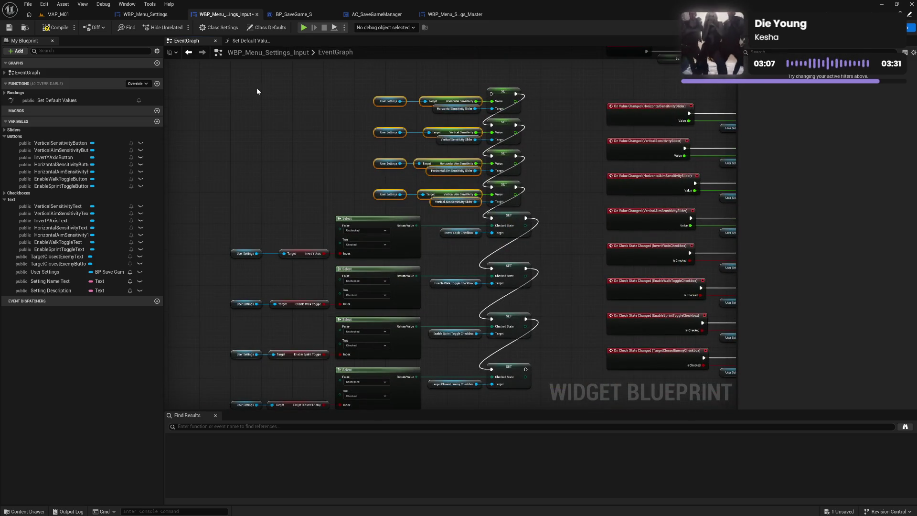
{"action": "mouse_move", "coordinate": [257, 91]}
{"action": "left_mouse_down"}
{"action": "mouse_move", "coordinate": [471, 336]}
{"action": "mouse_move", "coordinate": [503, 404]}
{"action": "mouse_move", "coordinate": [531, 357]}
{"action": "left_mouse_up"}
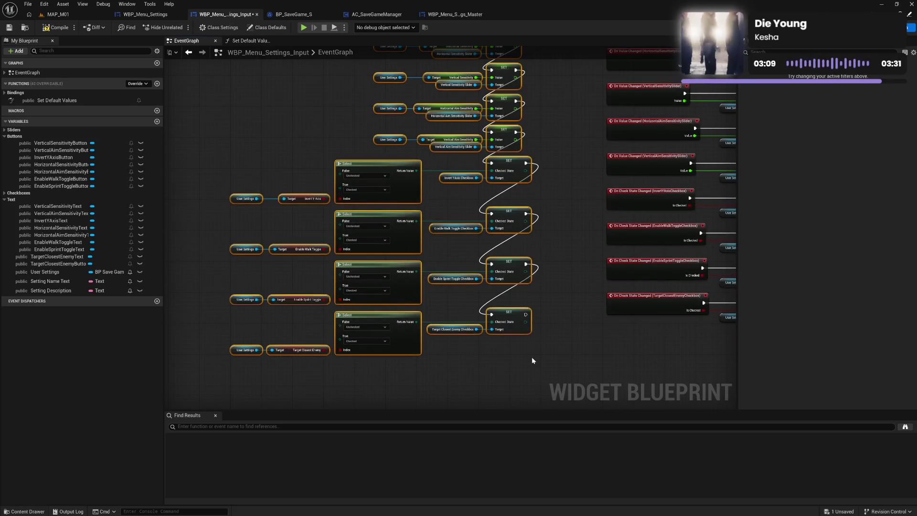
{"action": "left_click", "coordinate": [259, 41]}
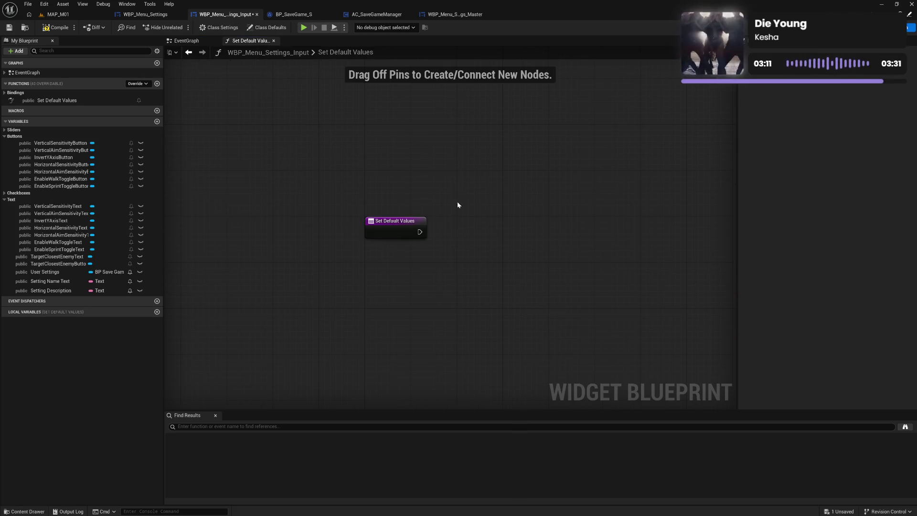
{"action": "key", "text": "ctrl+v"}
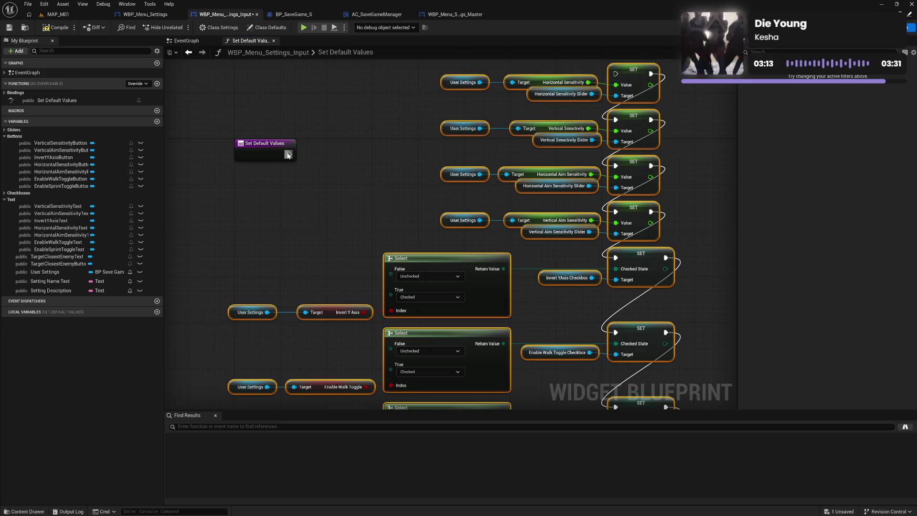
{"action": "mouse_move", "coordinate": [288, 155]}
{"action": "left_mouse_down"}
{"action": "mouse_move", "coordinate": [491, 82]}
{"action": "mouse_move", "coordinate": [609, 122]}
{"action": "mouse_move", "coordinate": [602, 138]}
{"action": "mouse_move", "coordinate": [523, 180]}
{"action": "mouse_move", "coordinate": [519, 202]}
{"action": "left_mouse_up"}
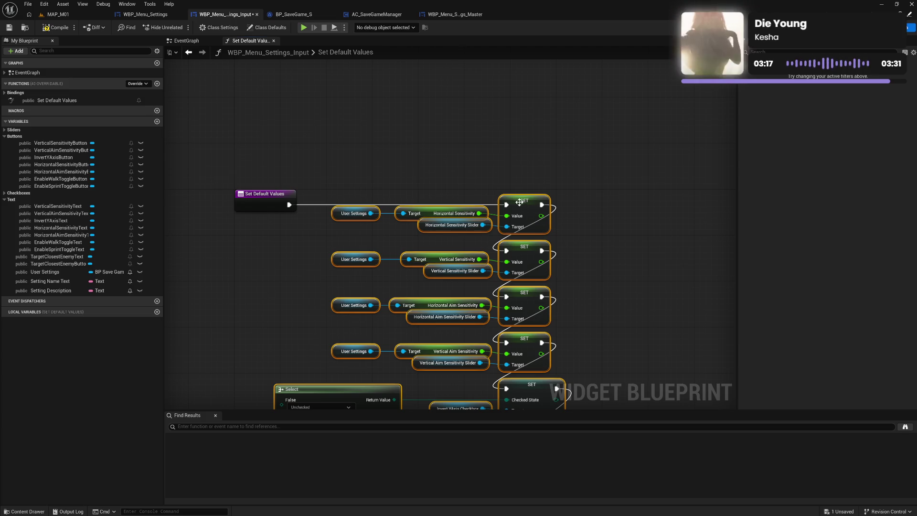
Align the SET and Horizontal Sensitivity nodes and compile, revealing the Update User Settings conflict.
{"action": "left_click_drag", "start_coordinate": [355, 191], "coordinate": [565, 216]}
{"action": "key", "text": "q"}
{"action": "left_click", "coordinate": [566, 215]}
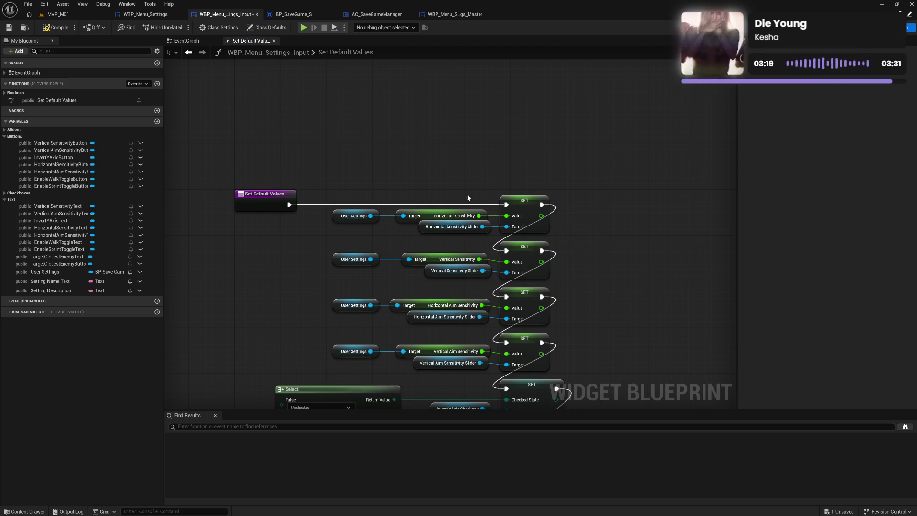
{"action": "left_click_drag", "start_coordinate": [468, 197], "coordinate": [465, 234]}
{"action": "key", "text": "shift+d"}
{"action": "left_click", "coordinate": [374, 194]}
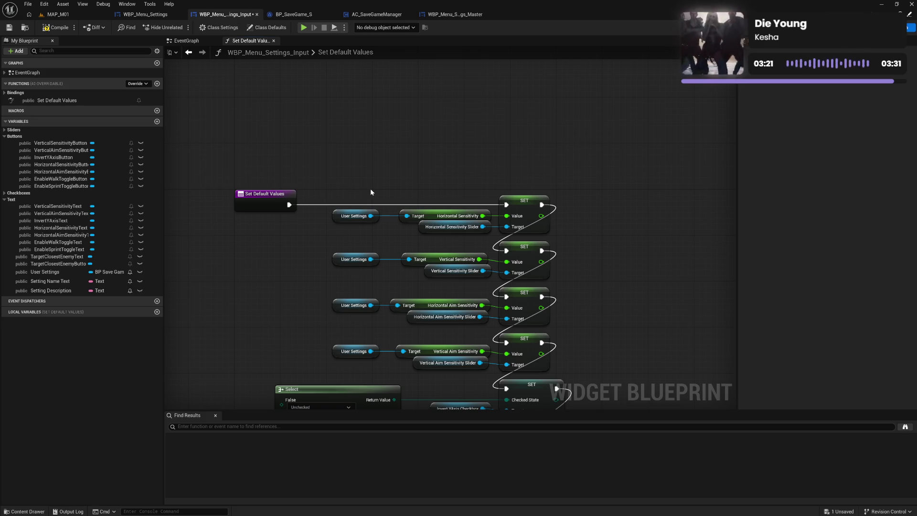
{"action": "left_click", "coordinate": [55, 31]}
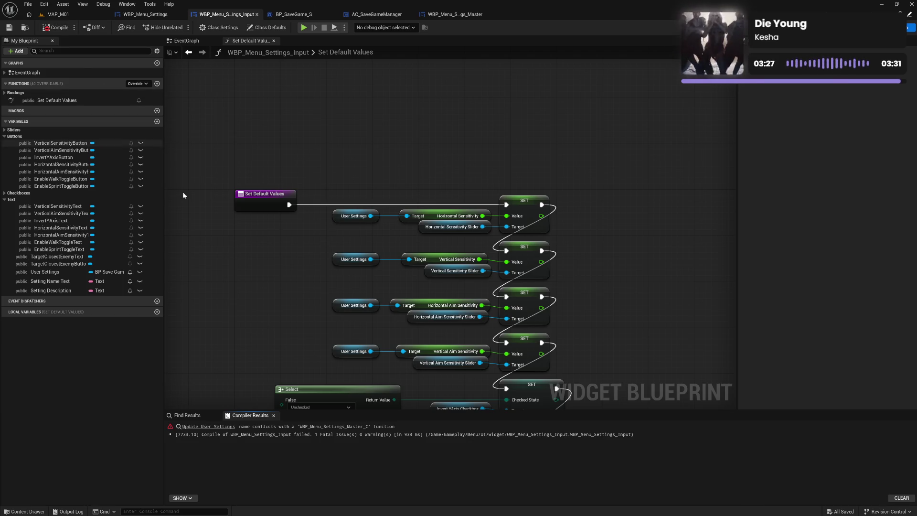
Locate the conflicting node and override Update User Settings in the Input blueprint.
{"action": "left_click", "coordinate": [209, 426]}
{"action": "left_click", "coordinate": [381, 285]}
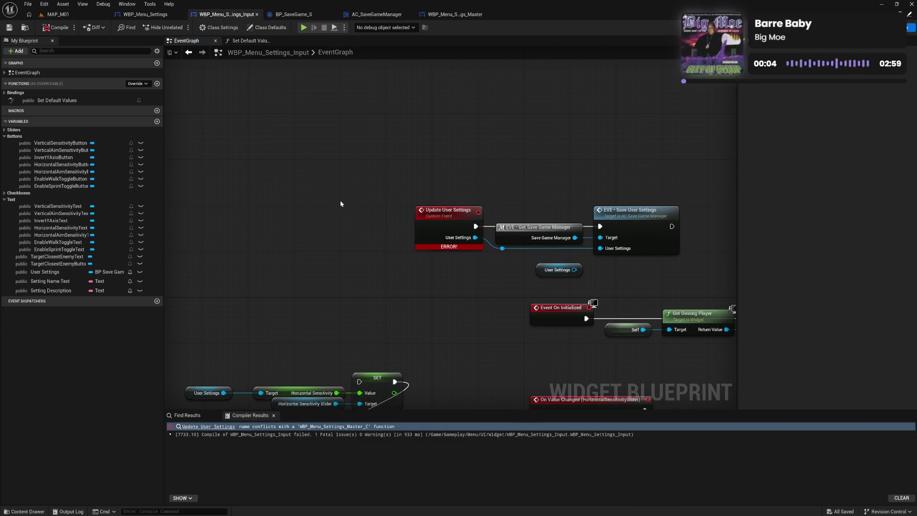
{"action": "left_click", "coordinate": [32, 102]}
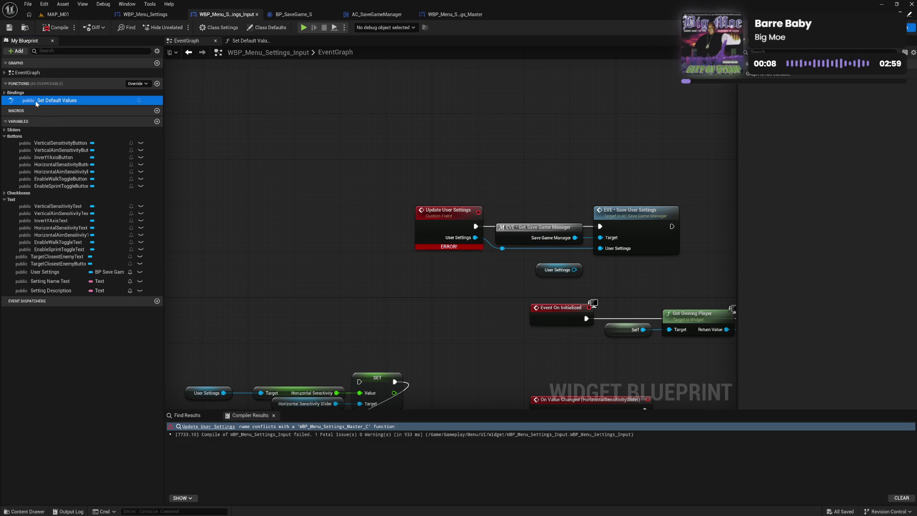
{"action": "left_click", "coordinate": [138, 83]}
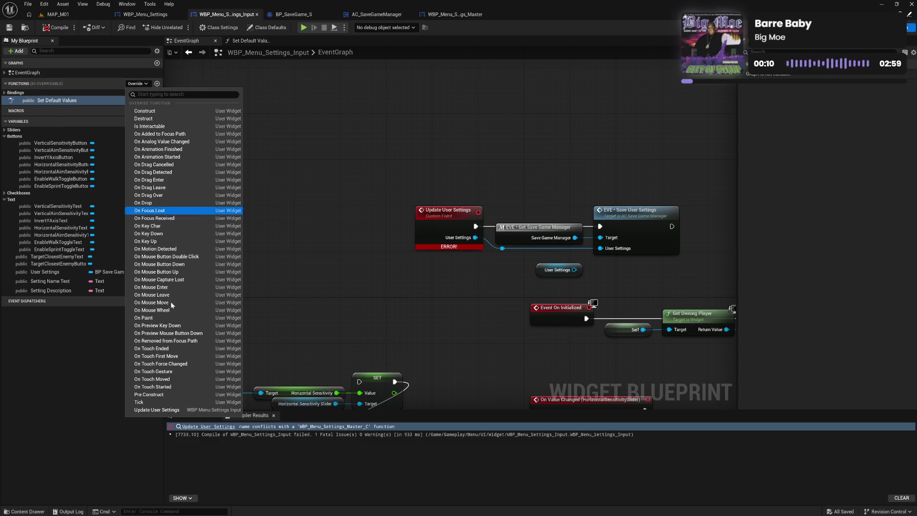
{"action": "left_click", "coordinate": [138, 409]}
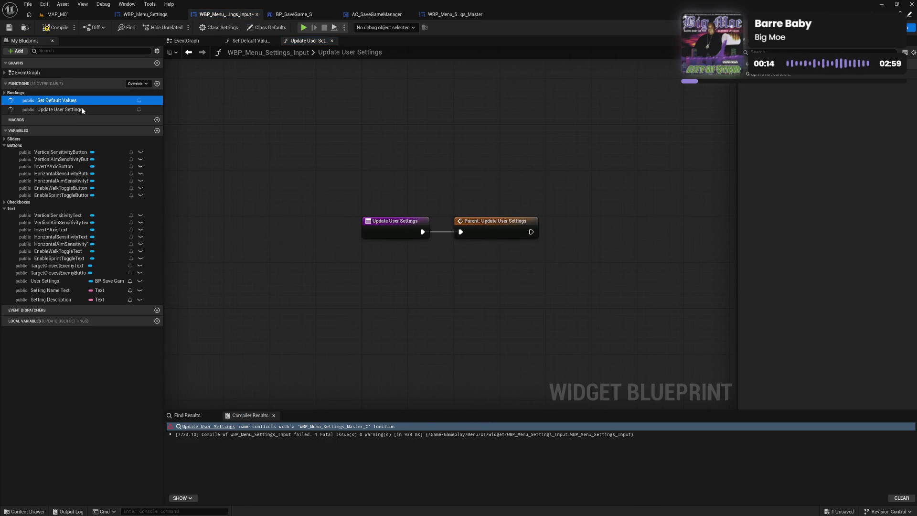
Paste the save-manager and Save User Settings nodes into Update User Settings, drop the parent call, and compile.
{"action": "left_click", "coordinate": [186, 42]}
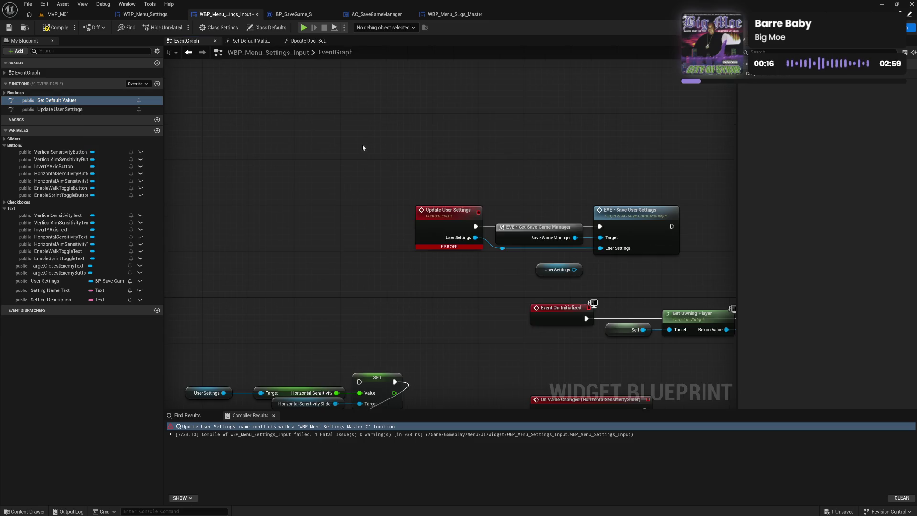
{"action": "mouse_move", "coordinate": [499, 200]}
{"action": "left_mouse_down"}
{"action": "mouse_move", "coordinate": [500, 210]}
{"action": "mouse_move", "coordinate": [585, 251]}
{"action": "mouse_move", "coordinate": [623, 257]}
{"action": "left_mouse_up"}
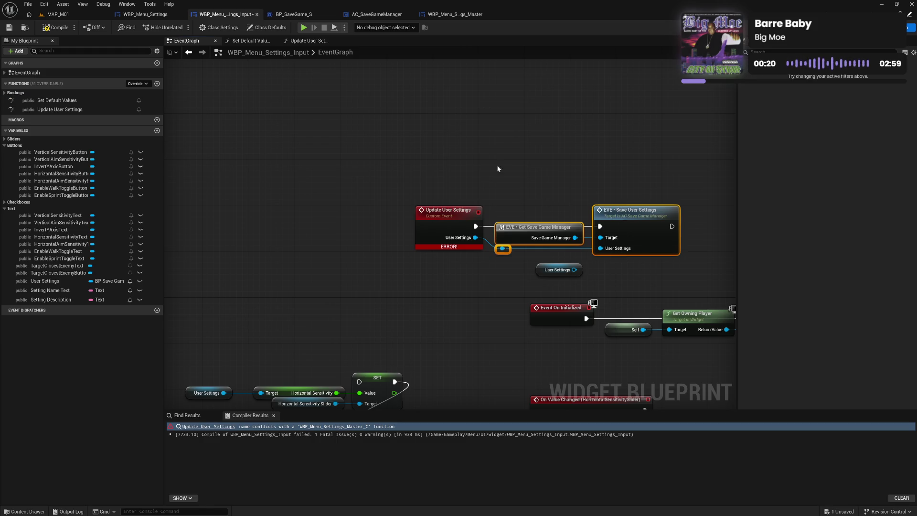
{"action": "left_click", "coordinate": [300, 42]}
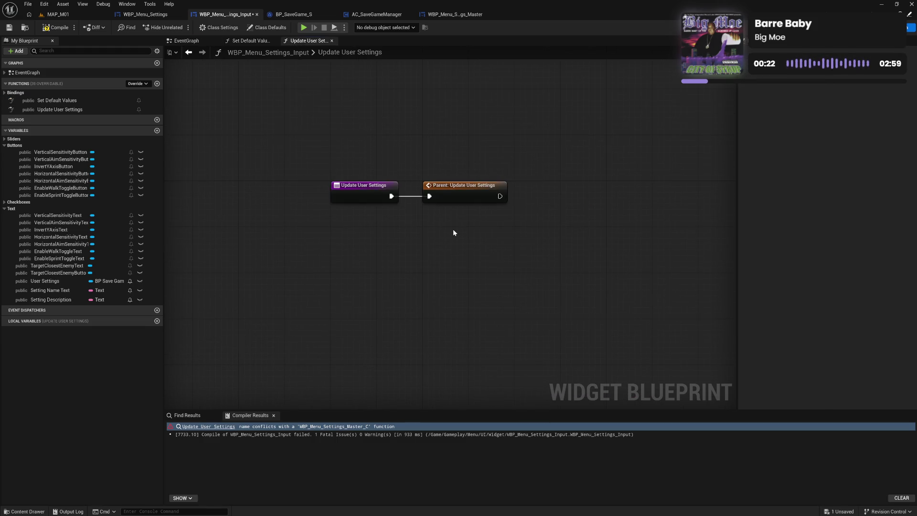
{"action": "key", "text": "ctrl+v"}
{"action": "left_click_drag", "start_coordinate": [557, 230], "coordinate": [546, 230]}
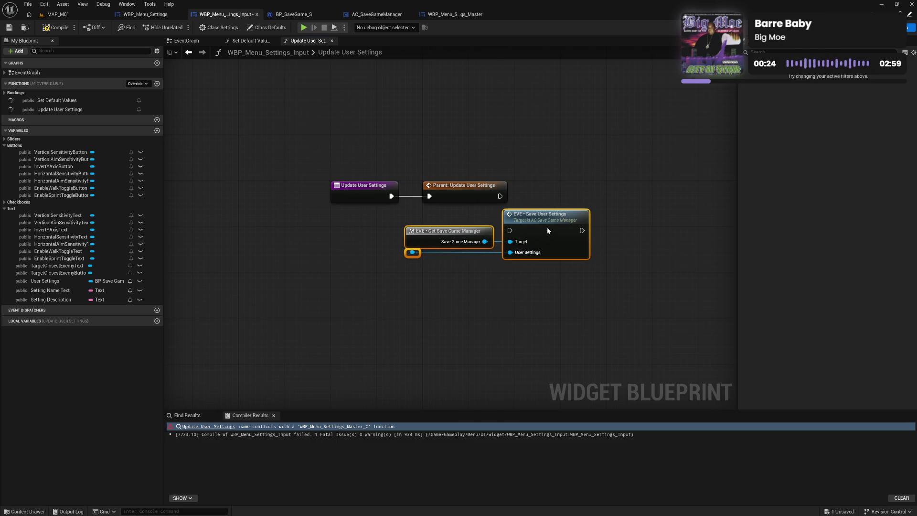
{"action": "left_click_drag", "start_coordinate": [412, 255], "coordinate": [368, 200]}
{"action": "left_click", "coordinate": [453, 191]}
{"action": "key", "text": "Delete"}
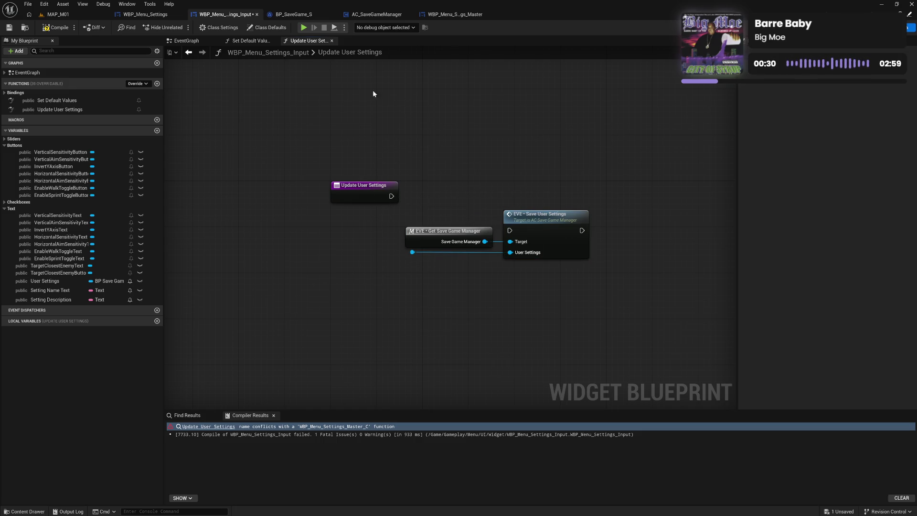
{"action": "left_click", "coordinate": [59, 30]}
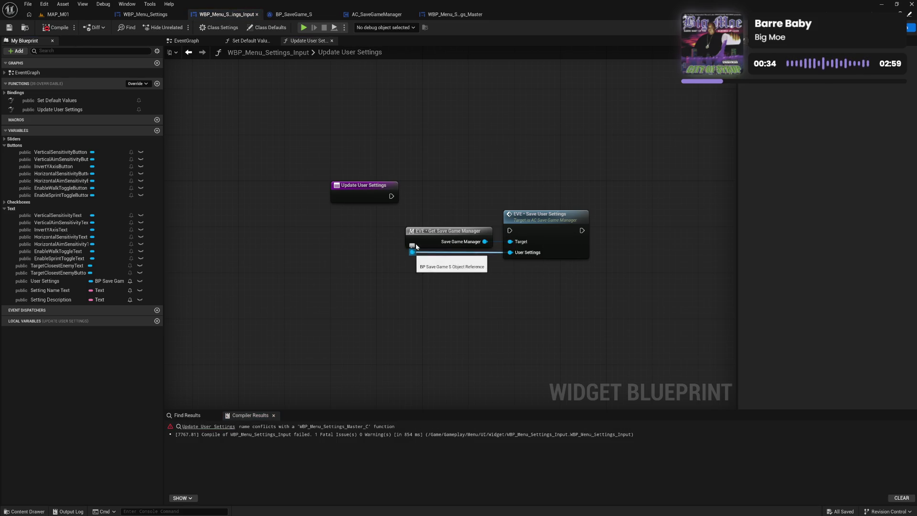
{"action": "left_click", "coordinate": [457, 17]}
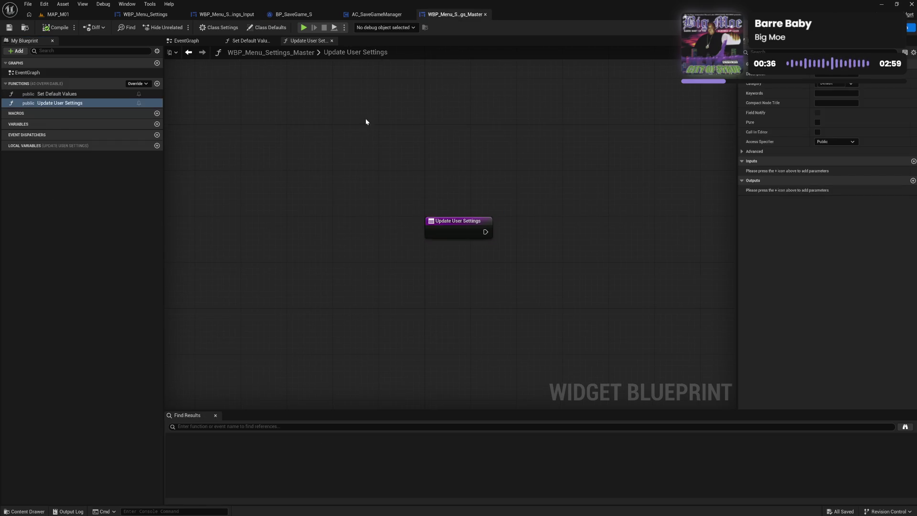
Give Master's Update User Settings a 'User Settings' BP Save Game S object reference input and compile.
{"action": "left_click", "coordinate": [913, 161]}
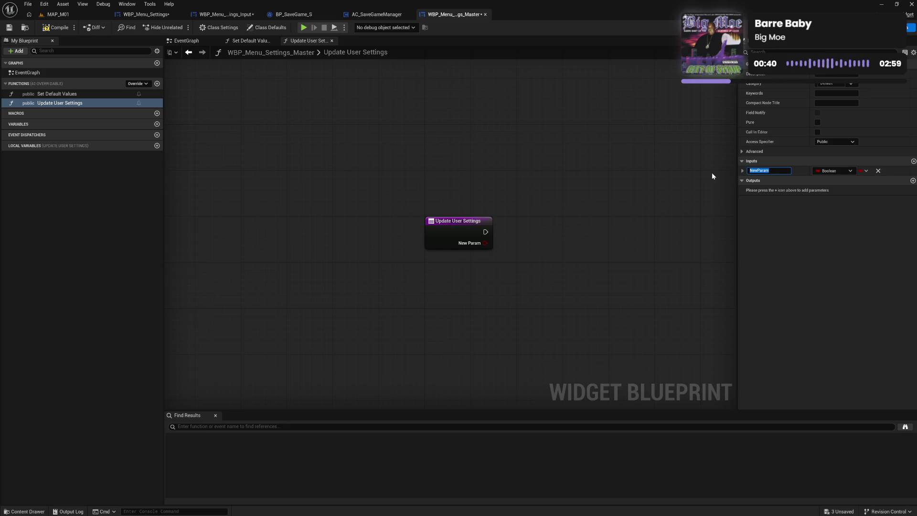
{"action": "type", "text": "User S"}
{"action": "type", "text": "ettings"}
{"action": "left_click", "coordinate": [841, 170]}
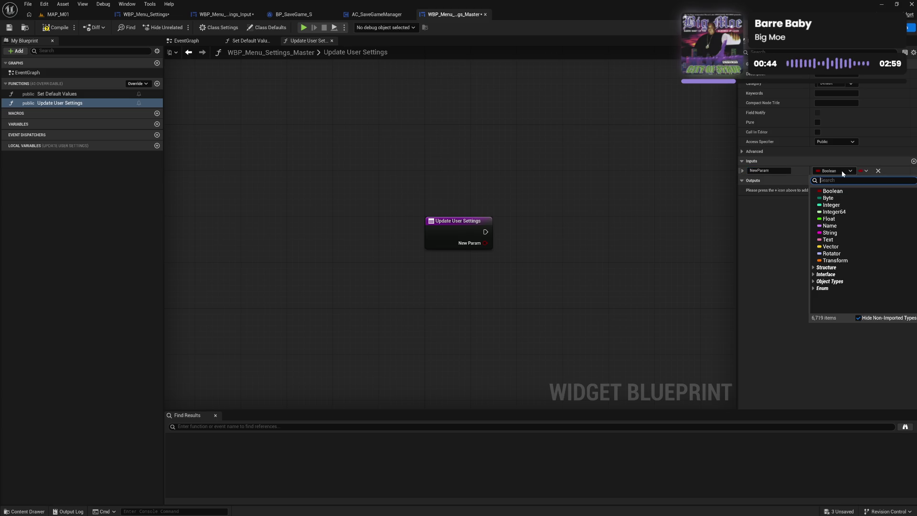
{"action": "type", "text": "sav"}
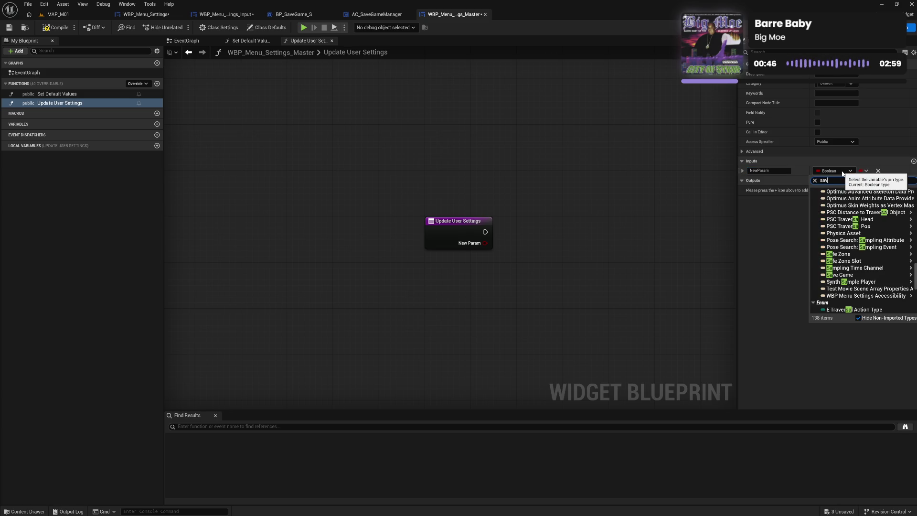
{"action": "mouse_move", "coordinate": [848, 234]}
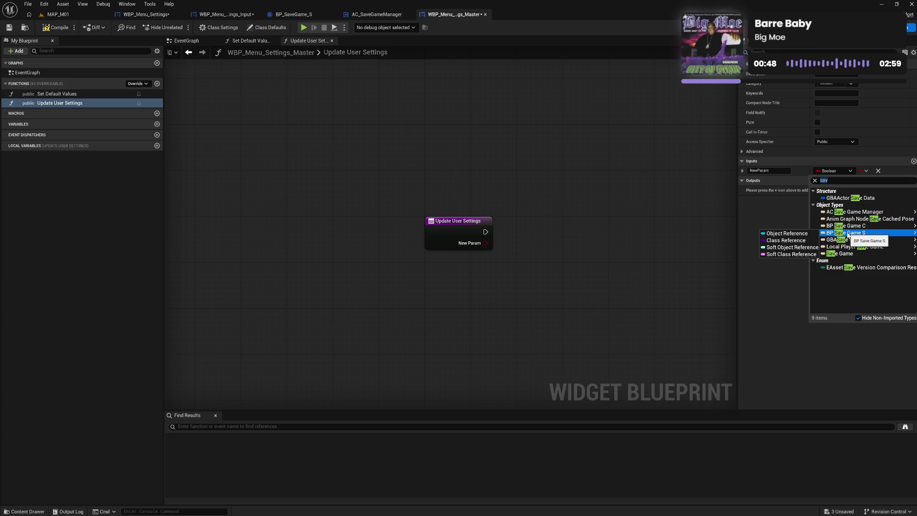
{"action": "left_click", "coordinate": [787, 233]}
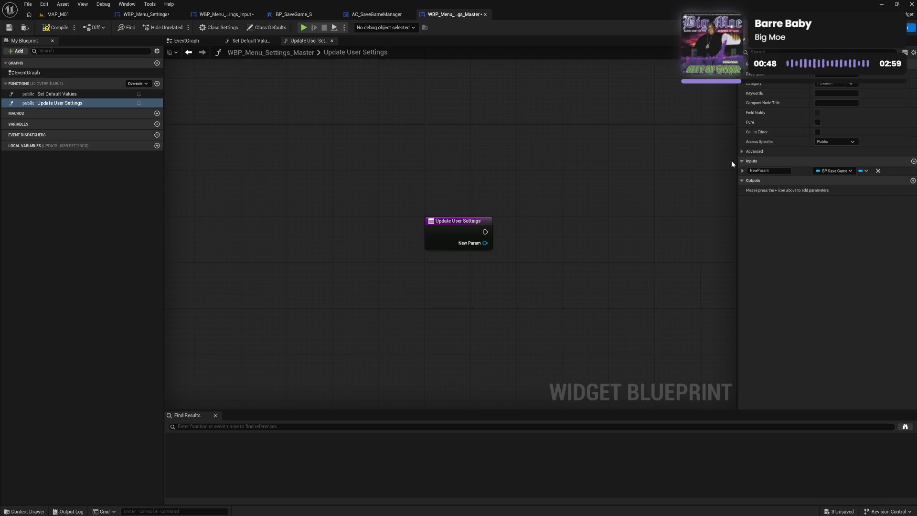
{"action": "left_click", "coordinate": [56, 28]}
{"action": "left_click", "coordinate": [224, 15]}
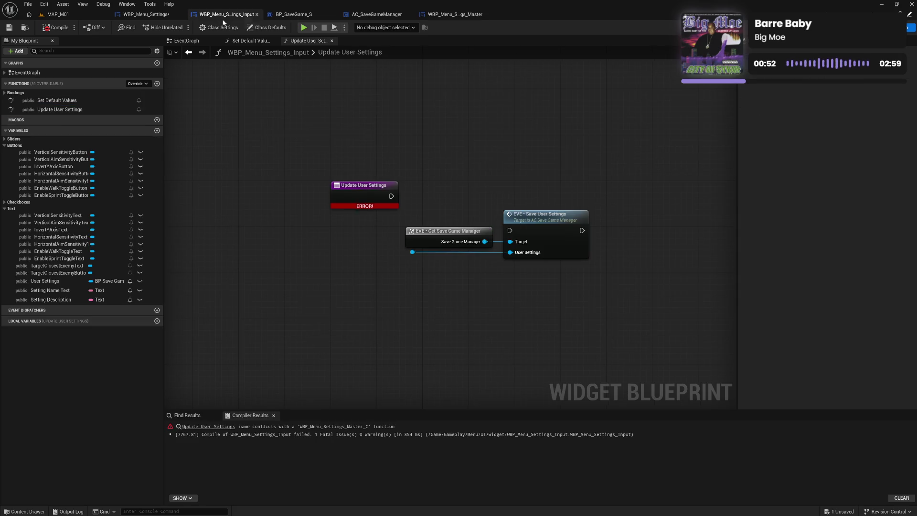
Select the save-manager and Save User Settings nodes, cancelling a deletion of Update User Settings.
{"action": "left_click", "coordinate": [371, 193]}
{"action": "left_click_drag", "start_coordinate": [406, 206], "coordinate": [569, 264]}
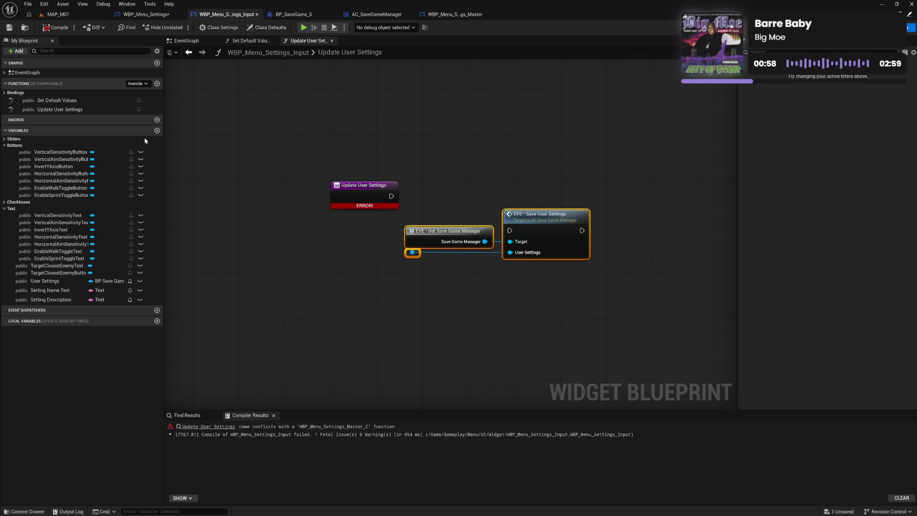
{"action": "left_click", "coordinate": [102, 109]}
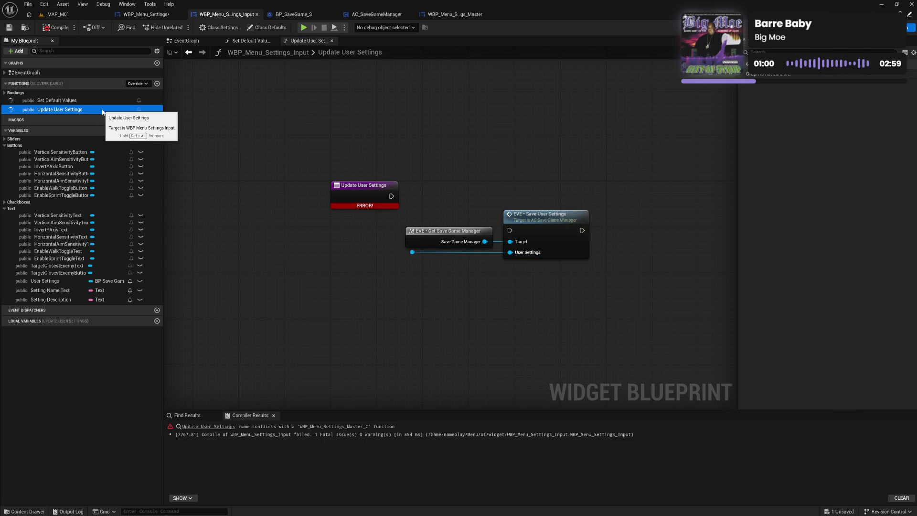
{"action": "key", "text": "Delete"}
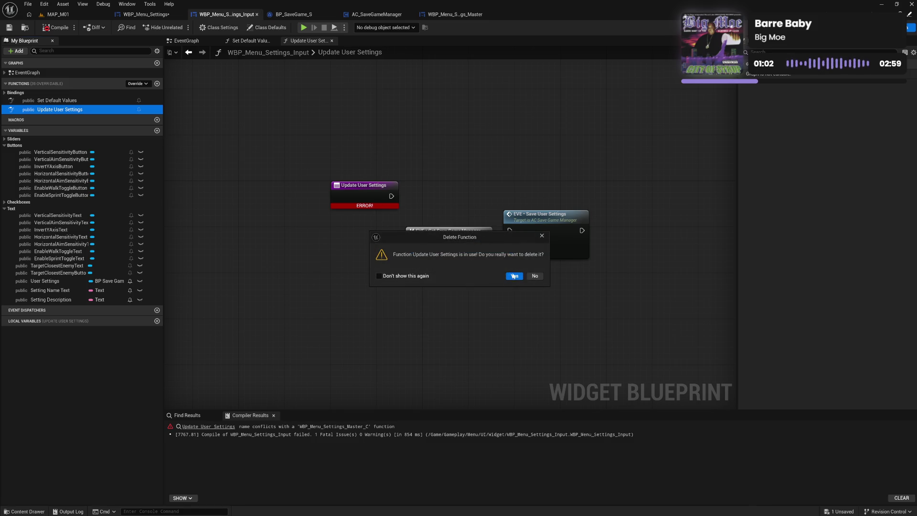
{"action": "left_click", "coordinate": [533, 276]}
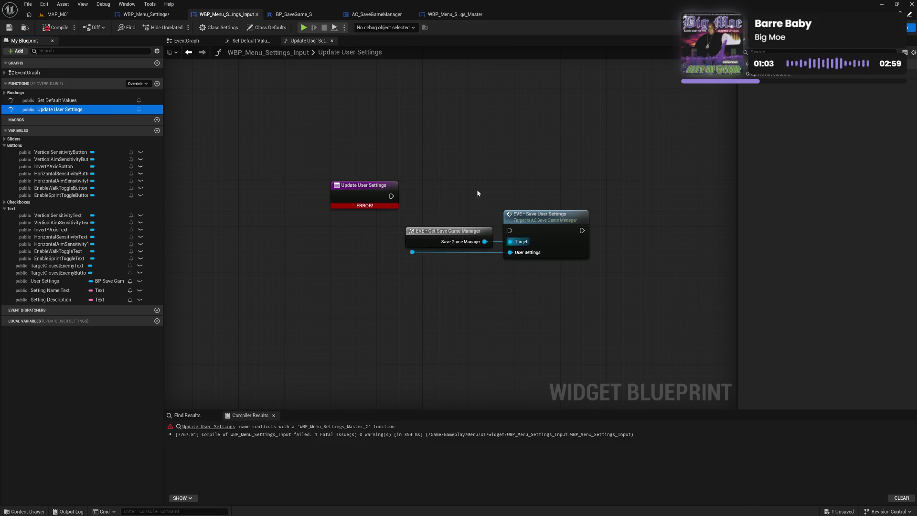
Delete the erroring Update User Settings event node from the EventGraph and recompile.
{"action": "left_click", "coordinate": [196, 42]}
{"action": "left_click", "coordinate": [446, 213]}
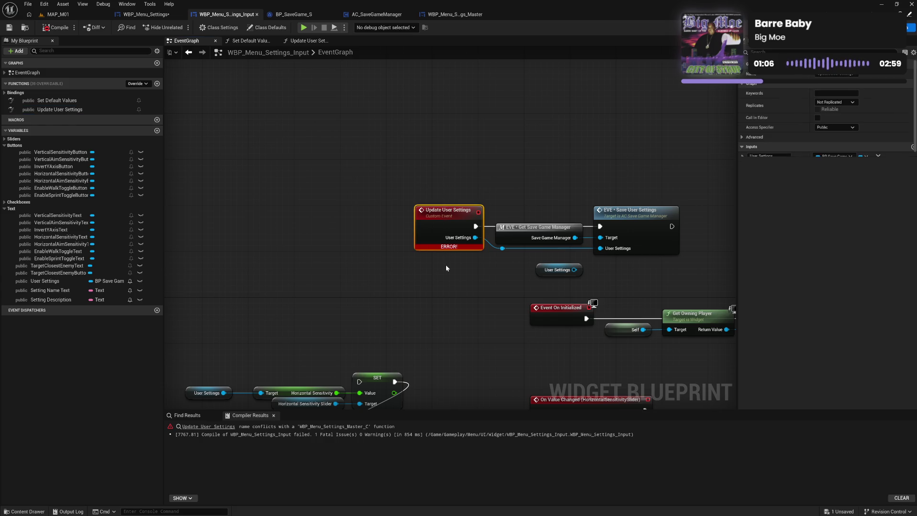
{"action": "key", "text": "Delete"}
{"action": "left_click", "coordinate": [99, 109]}
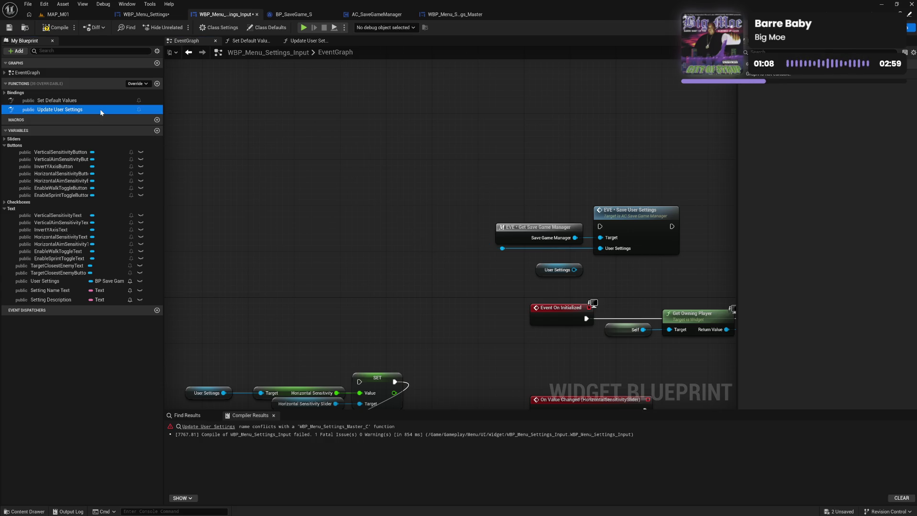
{"action": "key", "text": "Delete"}
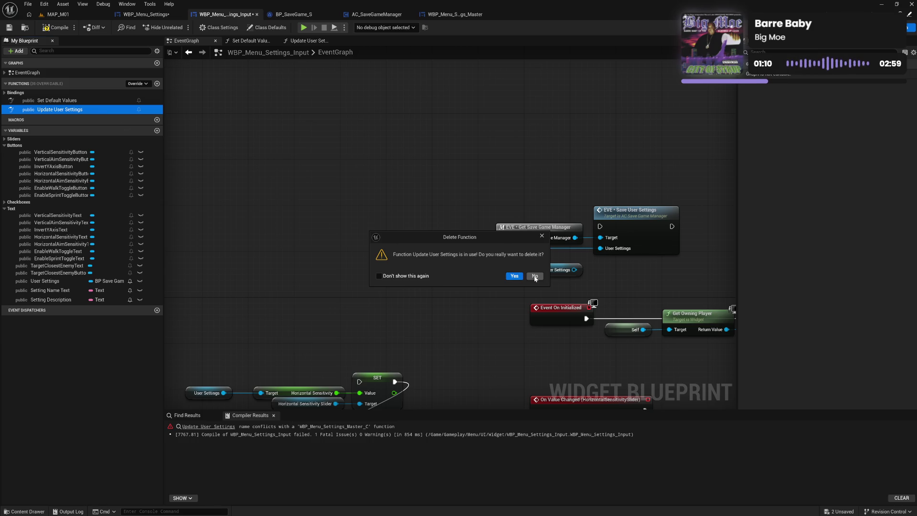
{"action": "left_click", "coordinate": [535, 276]}
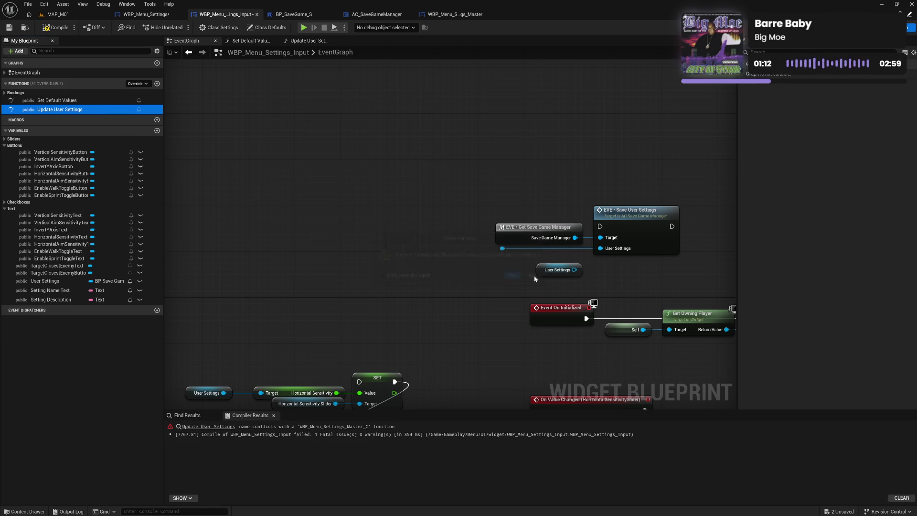
{"action": "left_click_drag", "start_coordinate": [495, 262], "coordinate": [436, 212]}
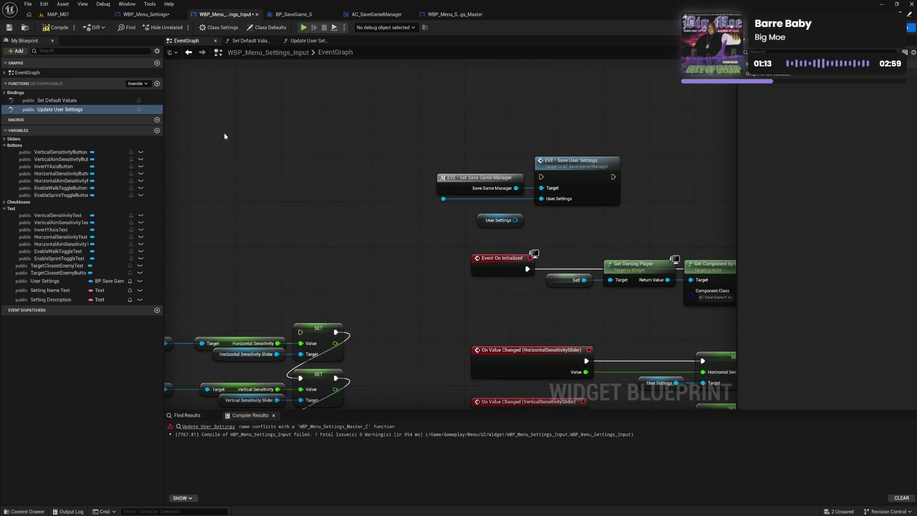
{"action": "left_click", "coordinate": [59, 28]}
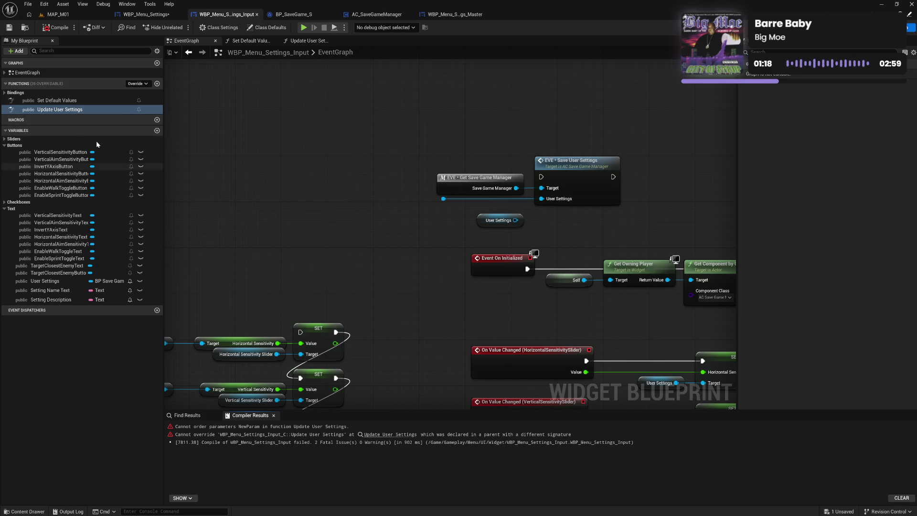
Find references to the local Update User Settings function, then delete it.
{"action": "right_click", "coordinate": [78, 110]}
{"action": "mouse_move", "coordinate": [117, 153]}
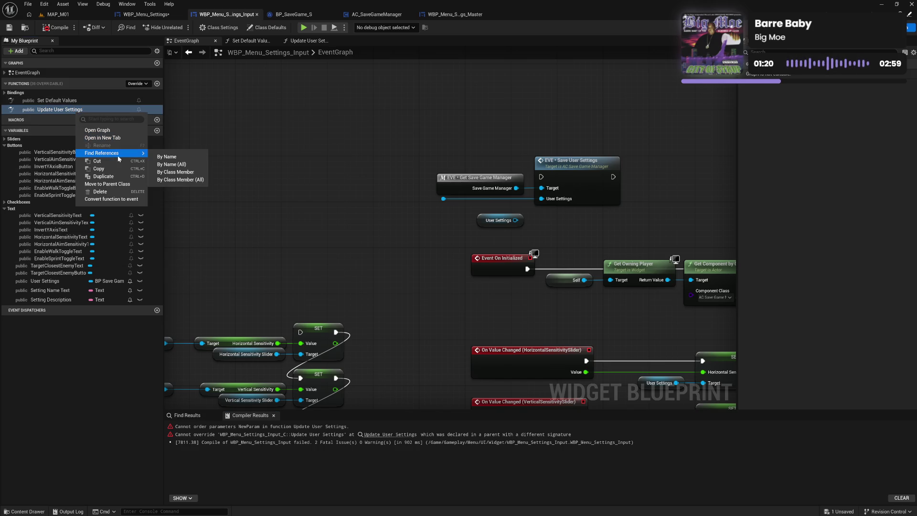
{"action": "left_click", "coordinate": [179, 173]}
{"action": "double_click", "coordinate": [91, 110]}
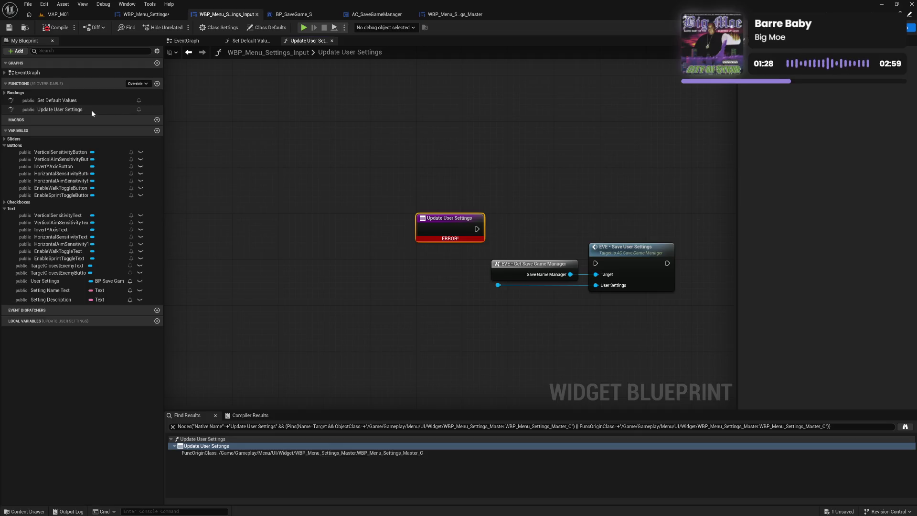
{"action": "key", "text": "Delete"}
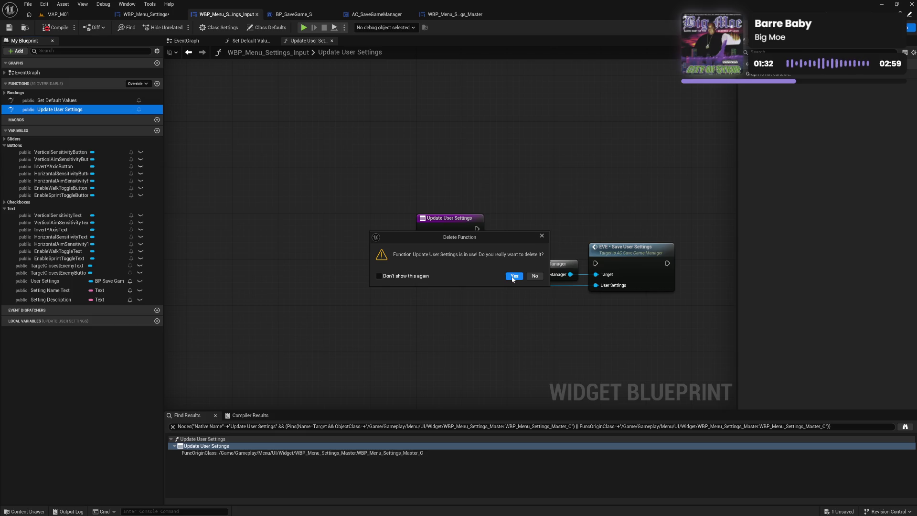
{"action": "left_click", "coordinate": [513, 277]}
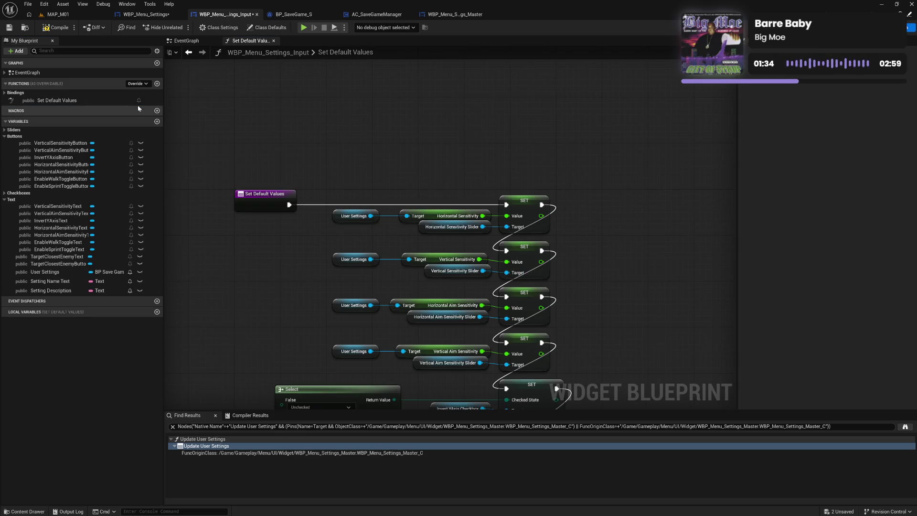
Override Update User Settings, replace the parent call with the save nodes, and wire New Param into User Settings.
{"action": "left_click", "coordinate": [141, 85]}
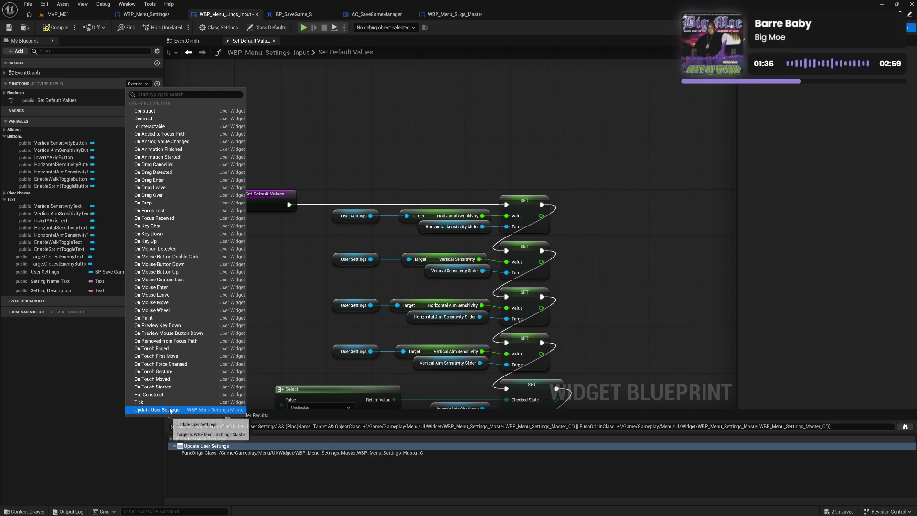
{"action": "left_click", "coordinate": [185, 410]}
{"action": "left_click", "coordinate": [490, 237]}
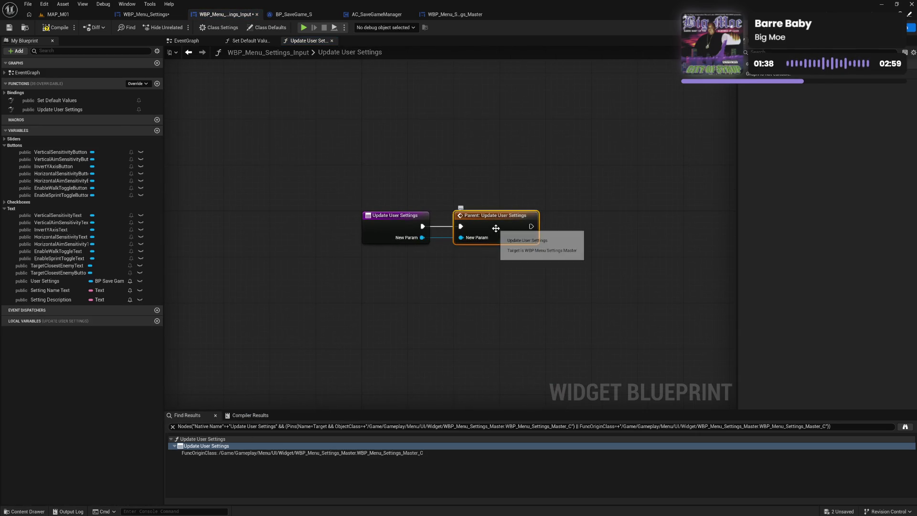
{"action": "key", "text": "Delete"}
{"action": "key", "text": "ctrl+v"}
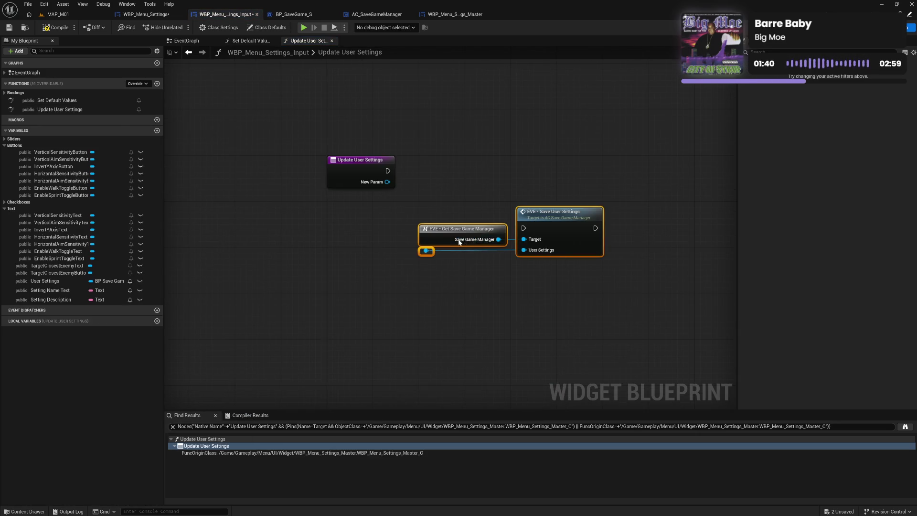
{"action": "mouse_move", "coordinate": [386, 182]}
{"action": "left_mouse_down"}
{"action": "mouse_move", "coordinate": [425, 251]}
{"action": "mouse_move", "coordinate": [406, 172]}
{"action": "mouse_move", "coordinate": [512, 176]}
{"action": "mouse_move", "coordinate": [528, 166]}
{"action": "left_mouse_up"}
Line the save nodes up with the entry node and compile the widget blueprint.
{"action": "left_click", "coordinate": [347, 150]}
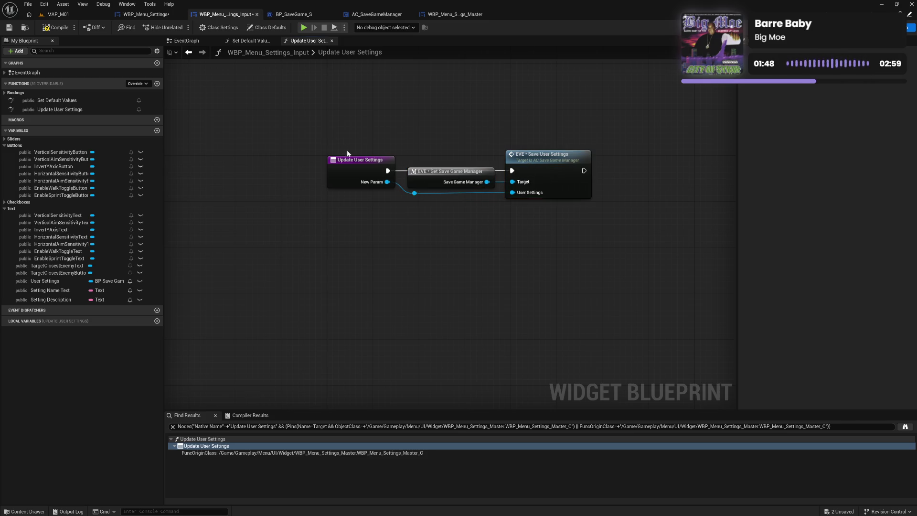
{"action": "mouse_move", "coordinate": [357, 150]}
{"action": "left_mouse_down"}
{"action": "mouse_move", "coordinate": [381, 163]}
{"action": "mouse_move", "coordinate": [362, 174]}
{"action": "left_mouse_up"}
{"action": "key", "text": "ctrl+a"}
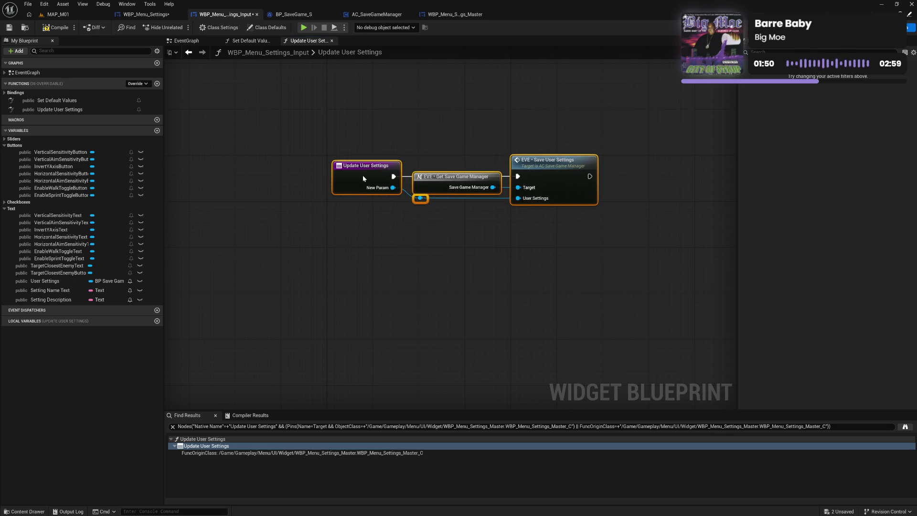
{"action": "left_click", "coordinate": [375, 140]}
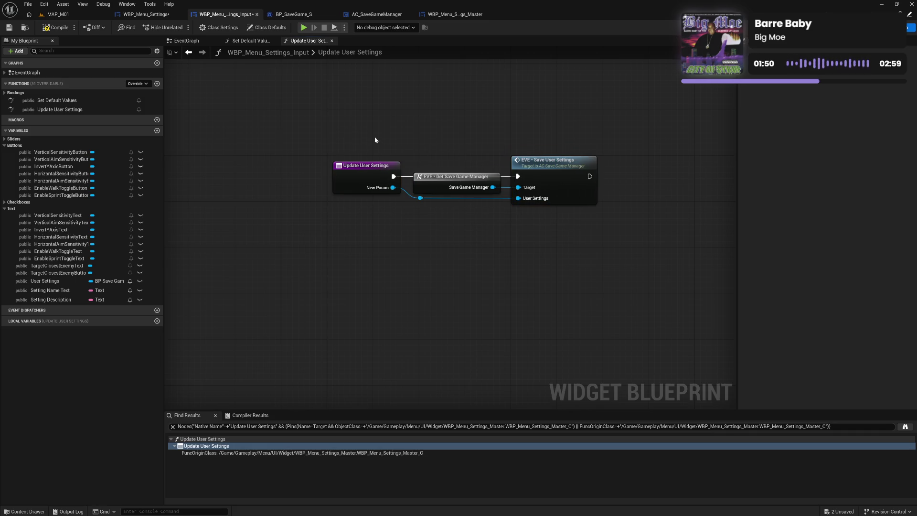
{"action": "left_click", "coordinate": [59, 28]}
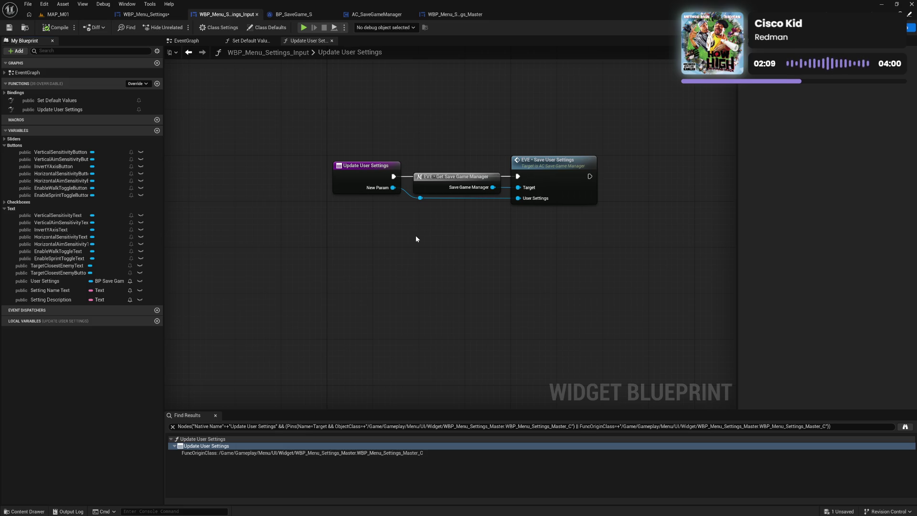
In the Master widget's Update User Settings function, add an output parameter named 'User Settings'.
{"action": "left_click", "coordinate": [358, 179]}
{"action": "left_click", "coordinate": [85, 110]}
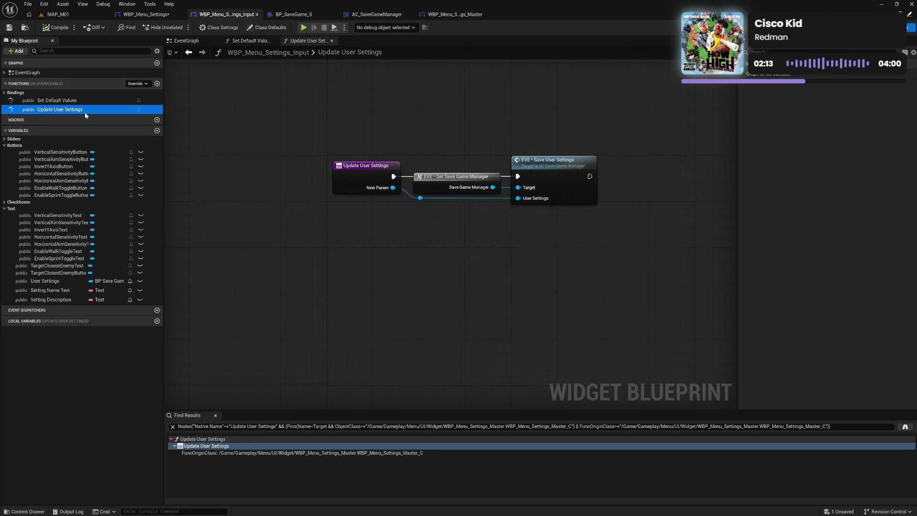
{"action": "left_click", "coordinate": [442, 18]}
{"action": "left_click", "coordinate": [446, 234]}
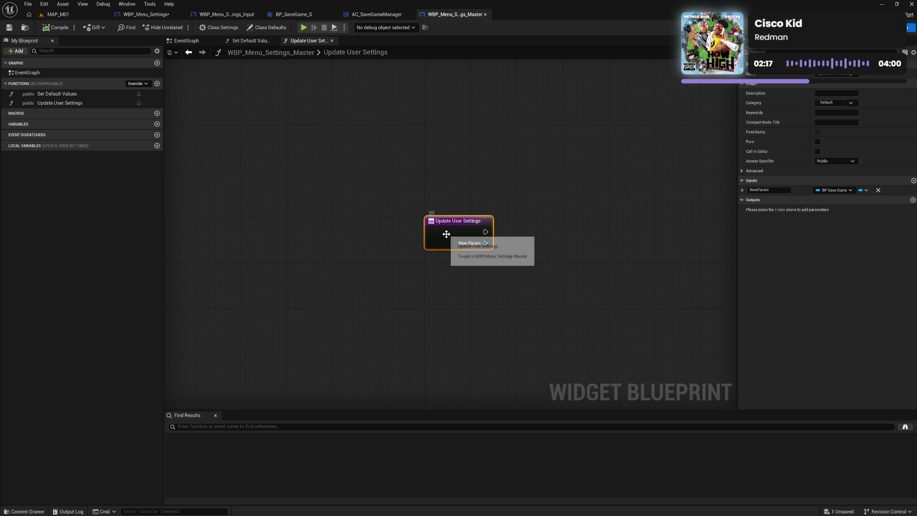
{"action": "left_click", "coordinate": [913, 200]}
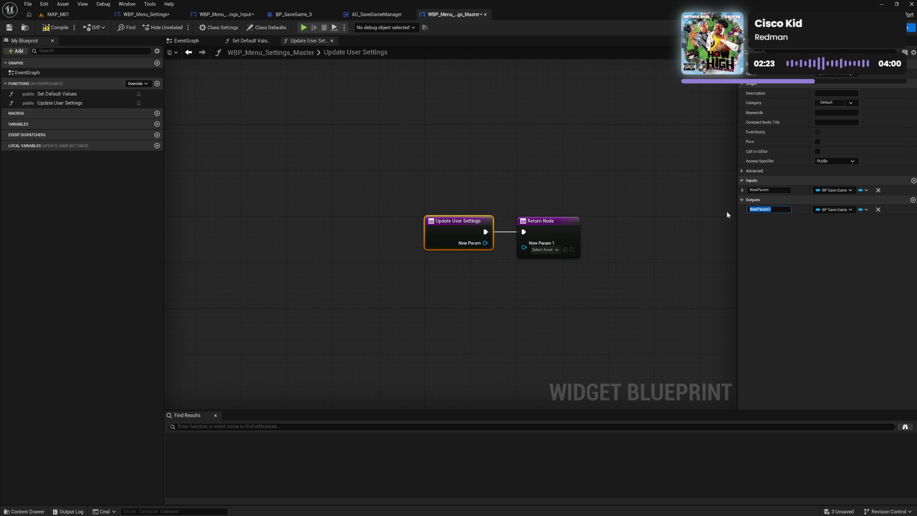
{"action": "type", "text": "User Se"}
{"action": "type", "text": "ttings"}
{"action": "key", "text": "Escape"}
Remove the NewParam input from Update User Settings and compile the Master widget.
{"action": "left_click", "coordinate": [769, 189]}
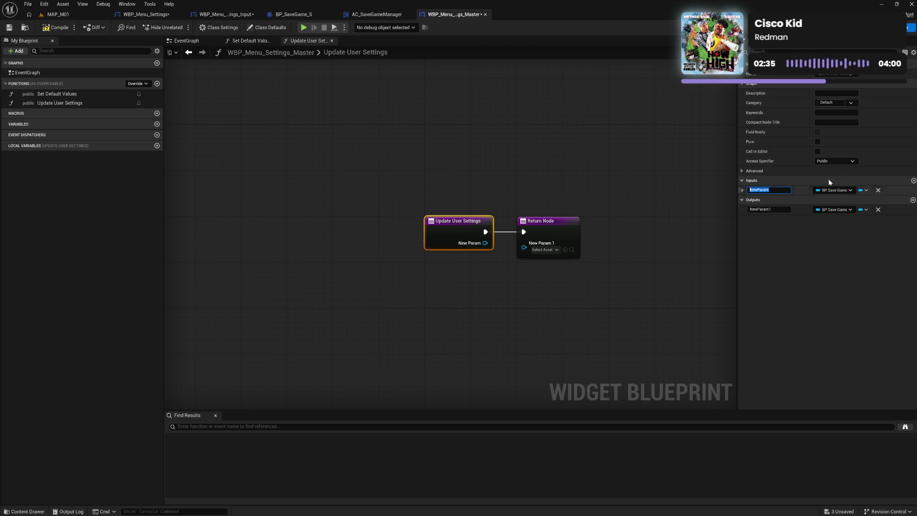
{"action": "left_click", "coordinate": [878, 190]}
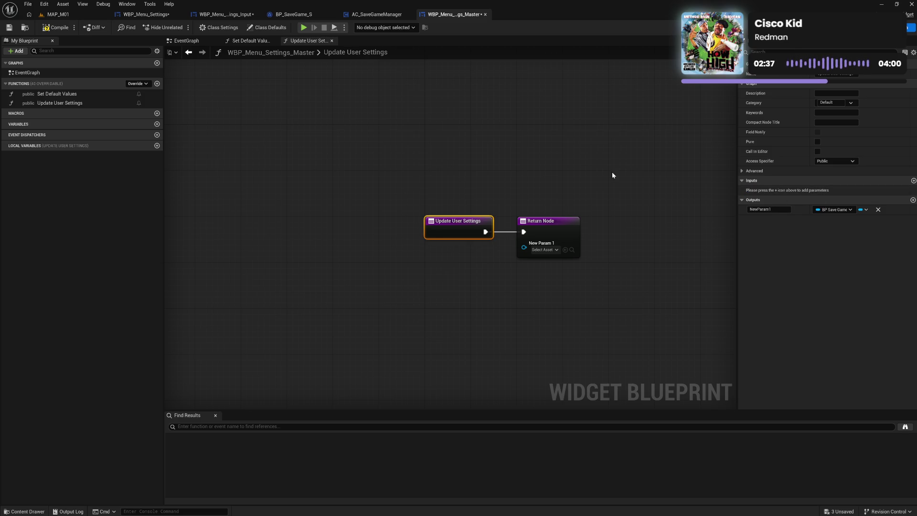
{"action": "left_click", "coordinate": [130, 95]}
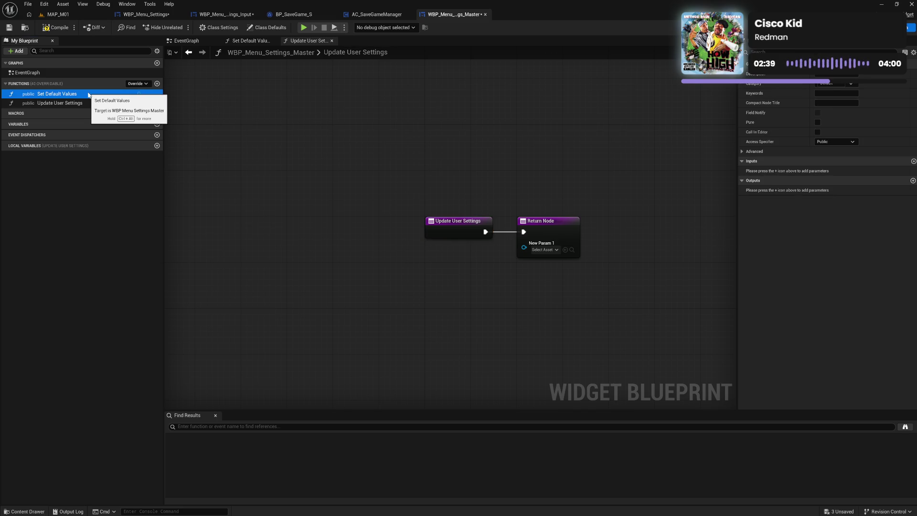
{"action": "left_click", "coordinate": [89, 102]}
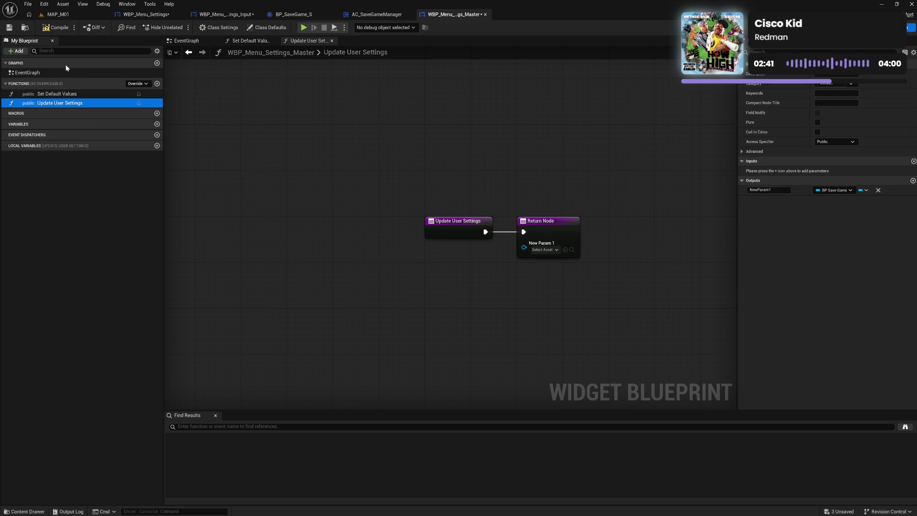
{"action": "left_click", "coordinate": [50, 29]}
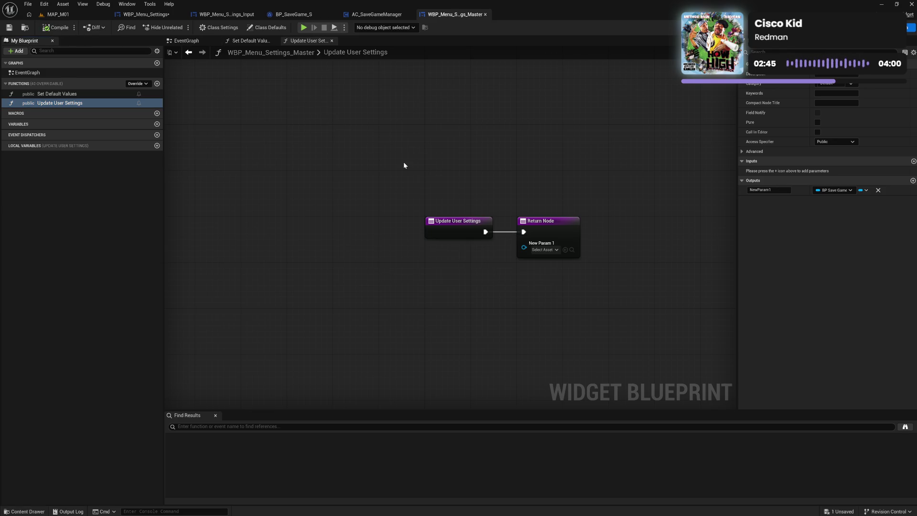
Rename the NewParam1 output to 'User Settings' and save the Master widget blueprint.
{"action": "left_click", "coordinate": [766, 190]}
{"action": "type", "text": "User Settings"}
{"action": "key", "text": "Escape"}
{"action": "left_click", "coordinate": [9, 31]}
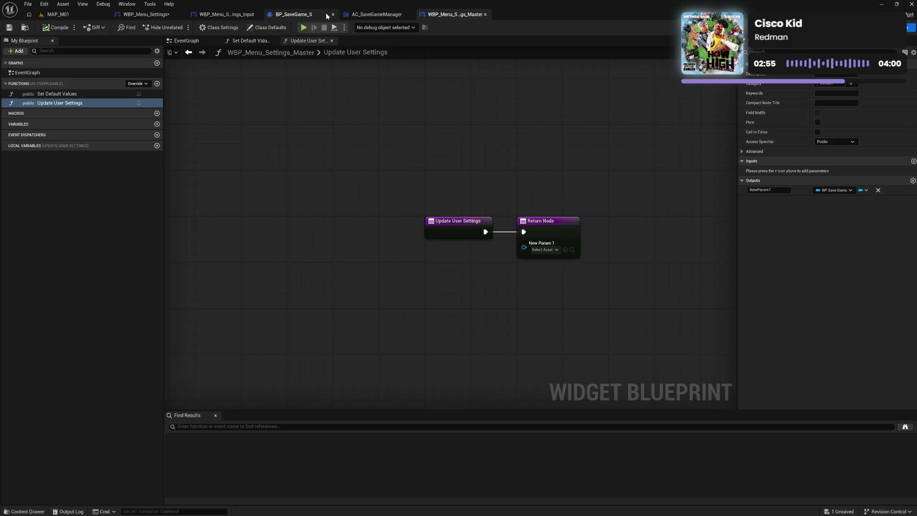
In the Input widget, rename the User Settings variable to User Settings X and compile.
{"action": "left_click", "coordinate": [225, 14]}
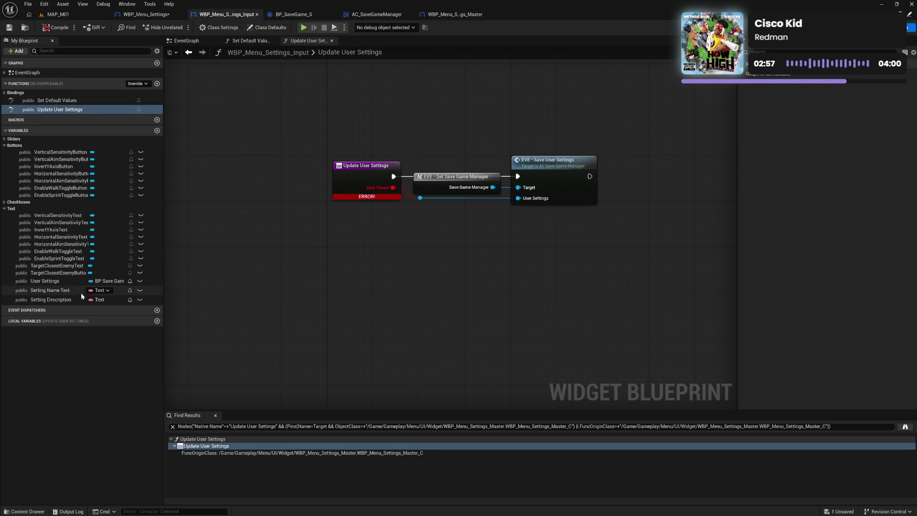
{"action": "left_click", "coordinate": [61, 282]}
{"action": "left_click", "coordinate": [61, 282]}
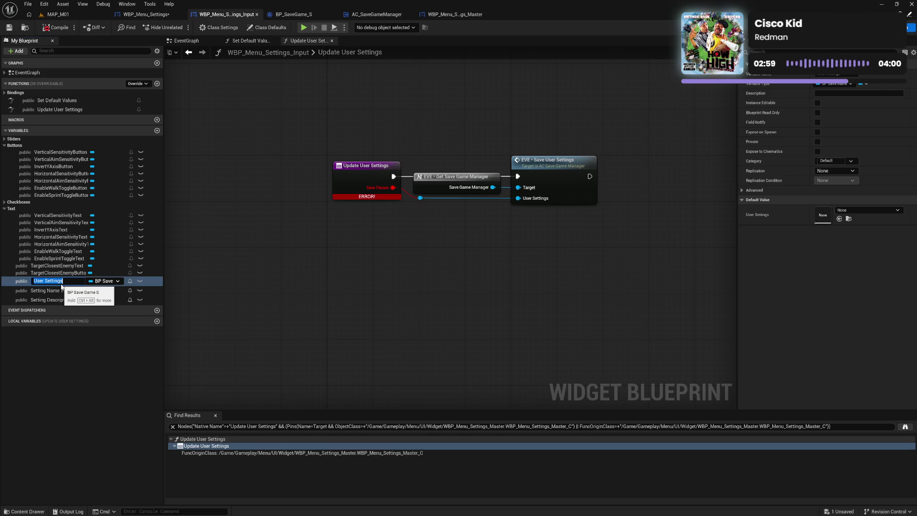
{"action": "left_click", "coordinate": [61, 284]}
{"action": "type", "text": "X"}
{"action": "key", "text": "Return"}
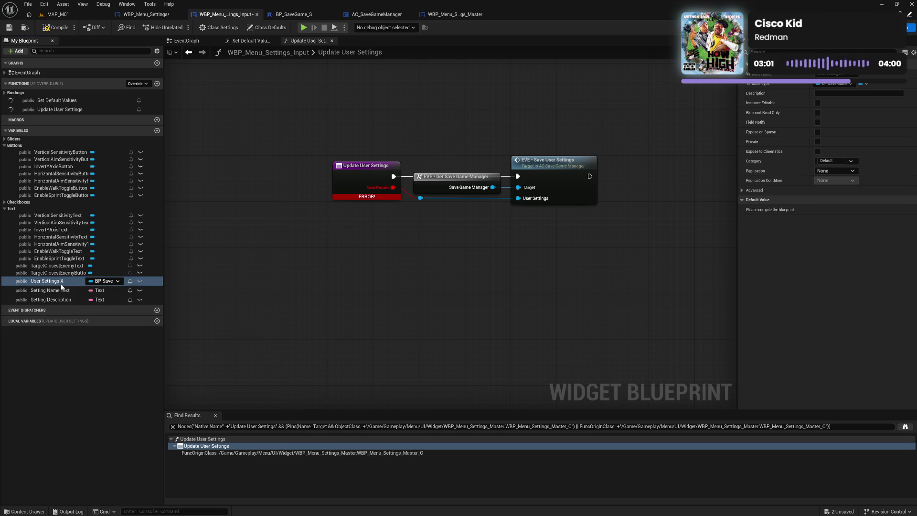
{"action": "left_click", "coordinate": [59, 30]}
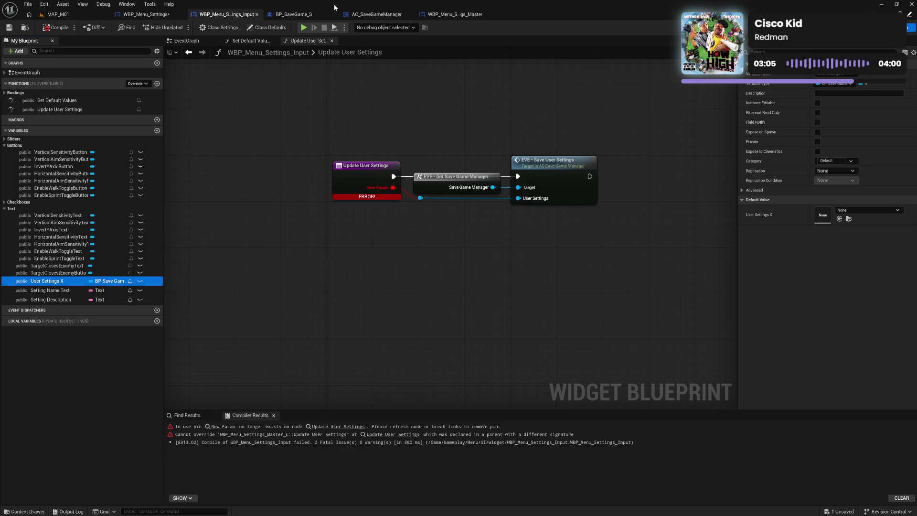
Delete the Input widget's Update User Settings override, confirm, and recompile.
{"action": "left_click", "coordinate": [382, 174]}
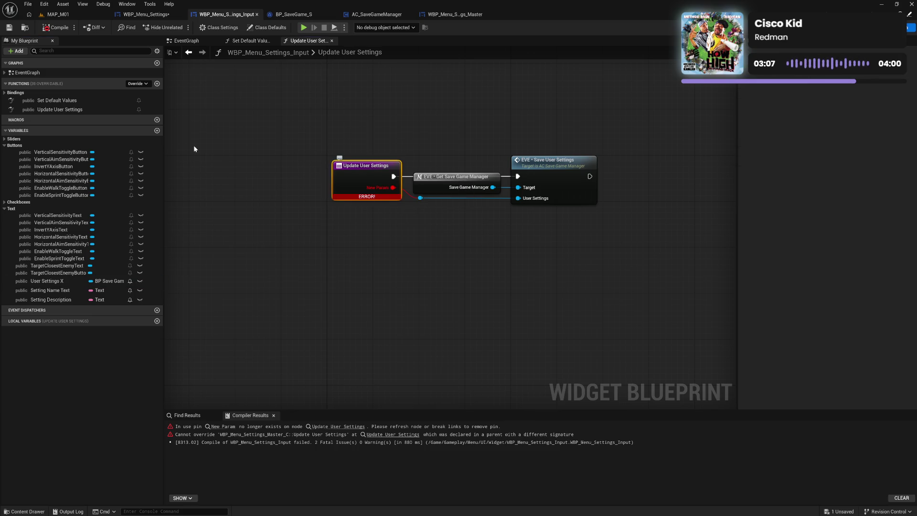
{"action": "left_click", "coordinate": [85, 109]}
{"action": "right_click", "coordinate": [85, 109]}
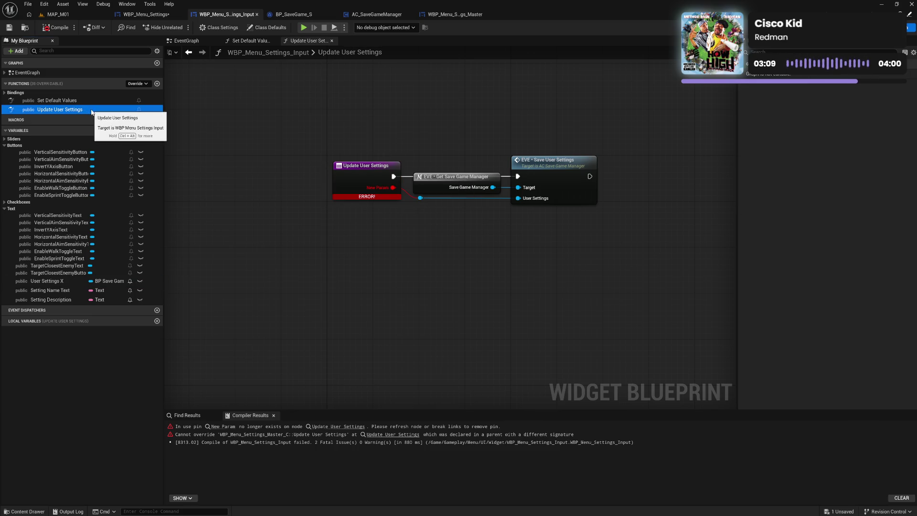
{"action": "left_click", "coordinate": [114, 127]}
{"action": "left_click", "coordinate": [514, 276]}
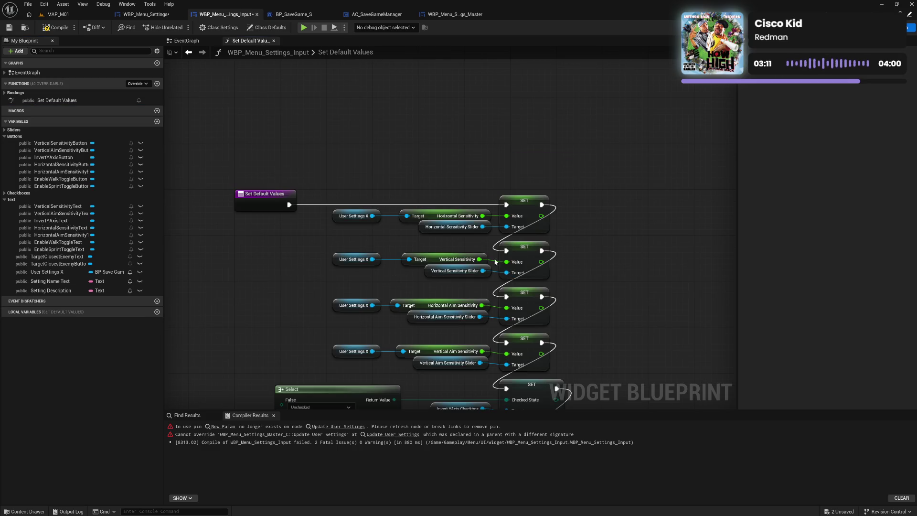
{"action": "left_click", "coordinate": [60, 29]}
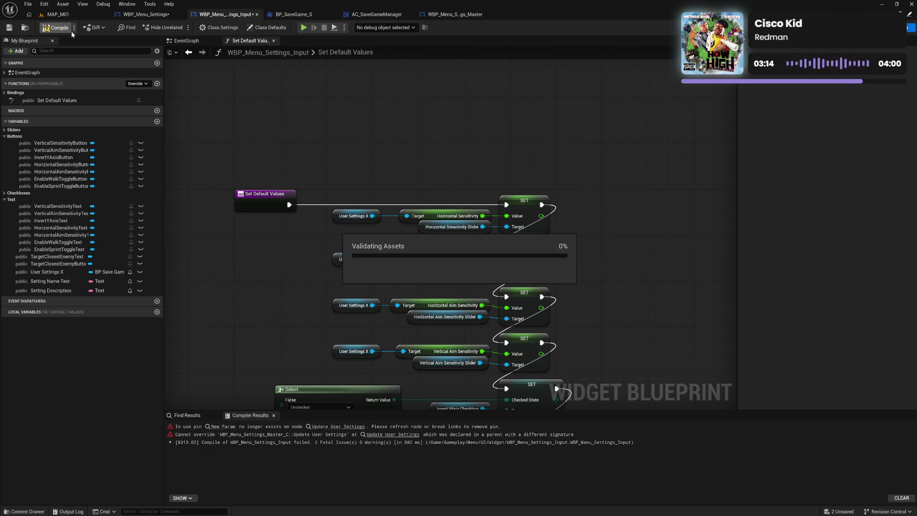
Rename the Master widget's Return Node output to 'User Sett' and save the blueprint.
{"action": "left_click", "coordinate": [441, 15]}
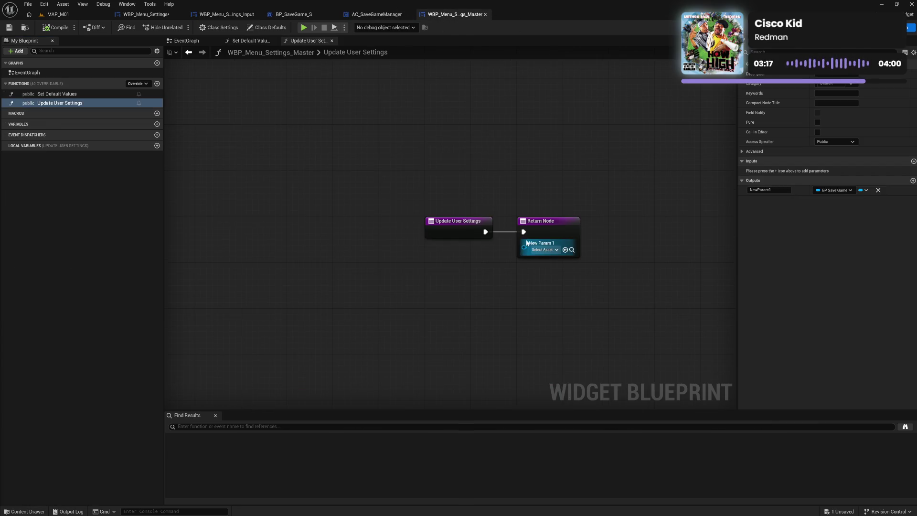
{"action": "left_click", "coordinate": [543, 234]}
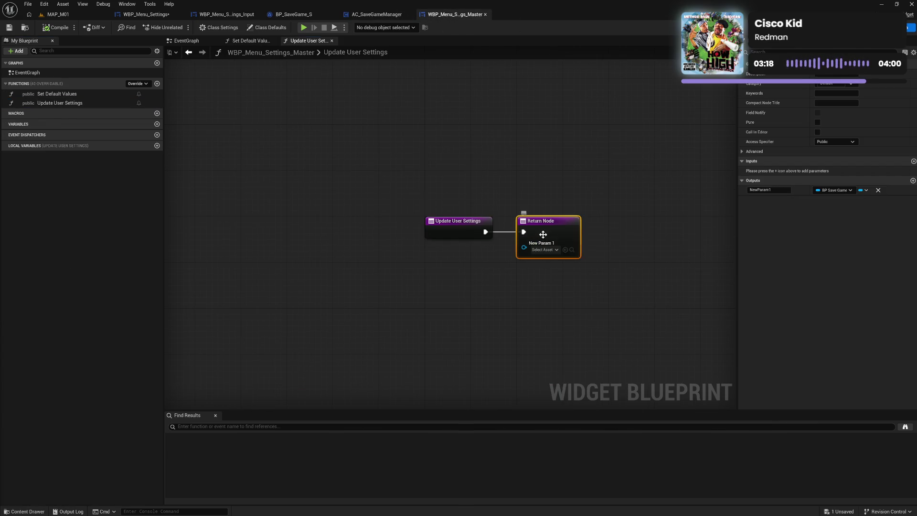
{"action": "left_click", "coordinate": [768, 190]}
{"action": "type", "text": "User Se"}
{"action": "type", "text": "ttings"}
{"action": "key", "text": "Return"}
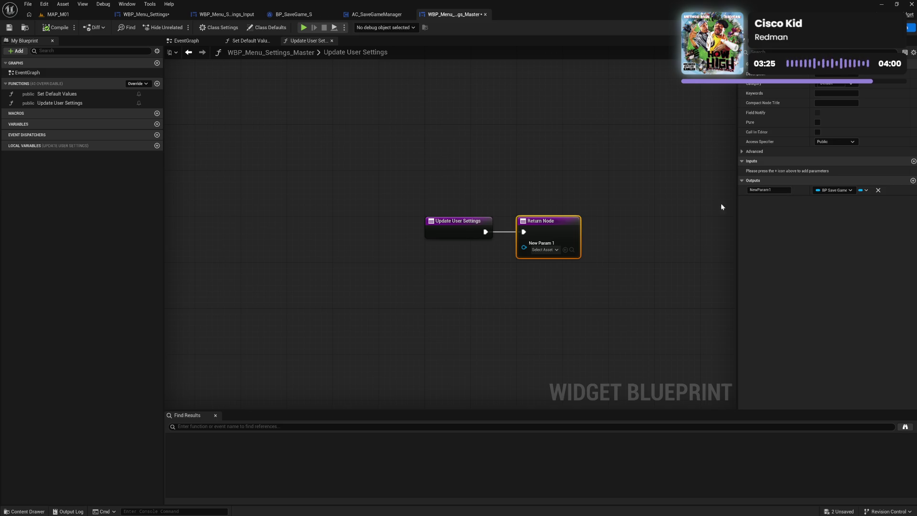
{"action": "left_click", "coordinate": [662, 226]}
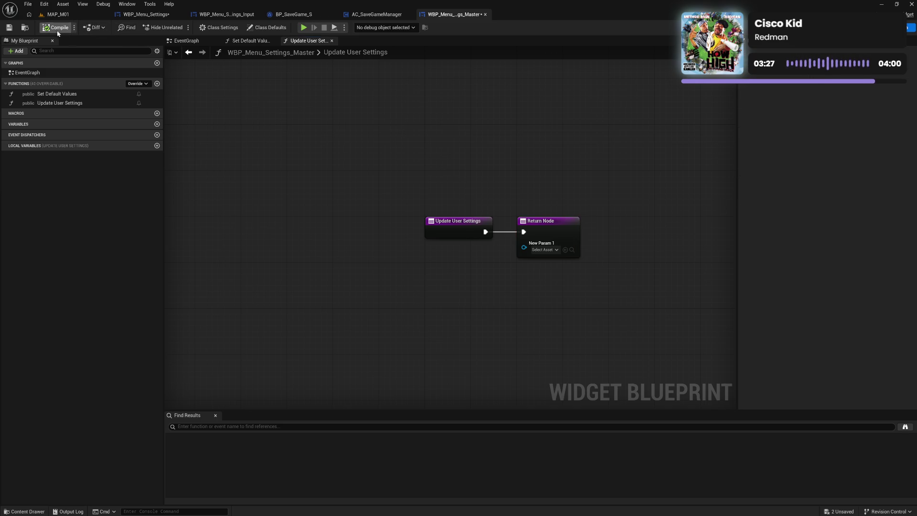
{"action": "left_click", "coordinate": [10, 29]}
Close the AC_SaveGameManager and BP_SaveGame_S editors, then compile WBP_Menu_Settings_Input.
{"action": "left_click", "coordinate": [186, 41]}
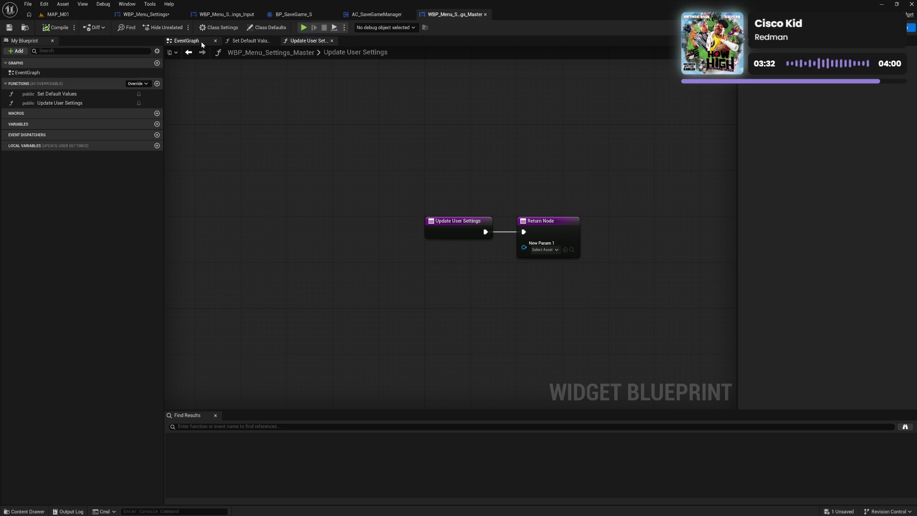
{"action": "left_click", "coordinate": [229, 42]}
{"action": "left_click", "coordinate": [308, 41]}
{"action": "left_click", "coordinate": [377, 14]}
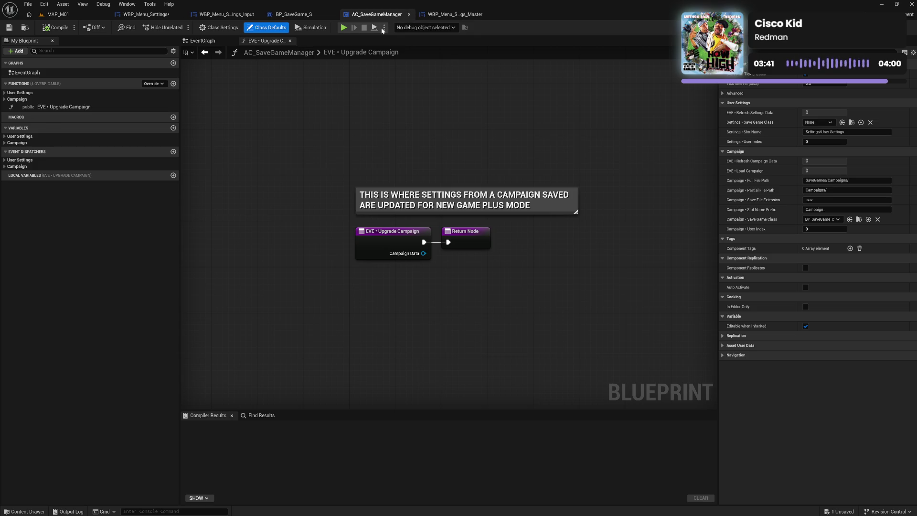
{"action": "left_click", "coordinate": [307, 15]}
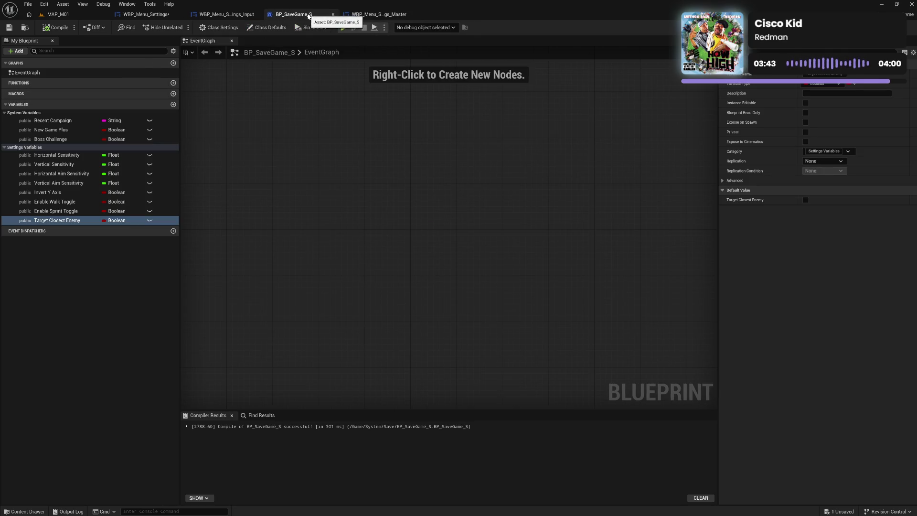
{"action": "left_click", "coordinate": [333, 14]}
{"action": "left_click", "coordinate": [226, 14]}
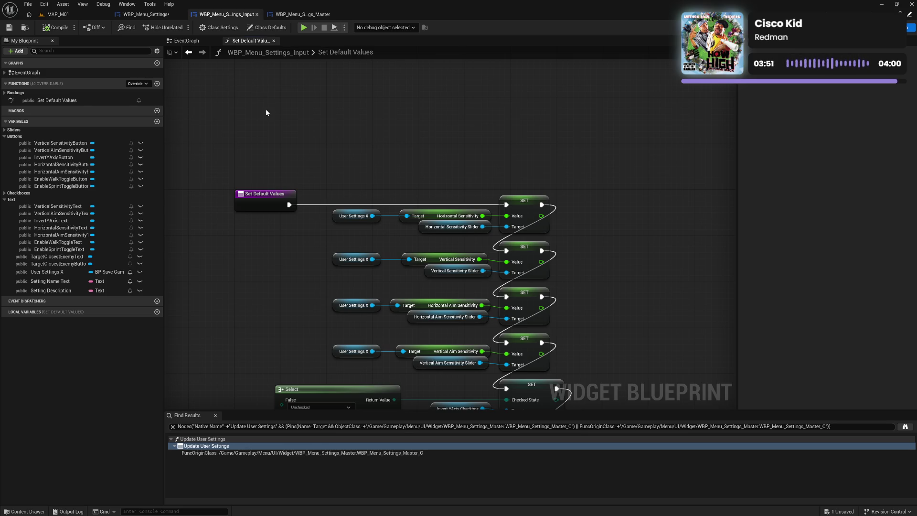
{"action": "left_click", "coordinate": [58, 29]}
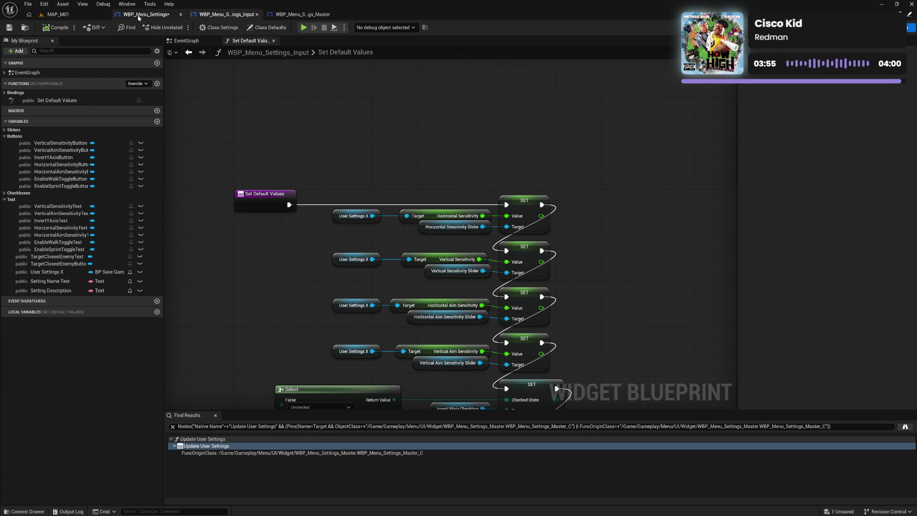
Compile WBP_Menu_Settings and refresh the erroring Update User Settings node to drop its stale pin.
{"action": "left_click", "coordinate": [133, 18]}
{"action": "left_click", "coordinate": [59, 28]}
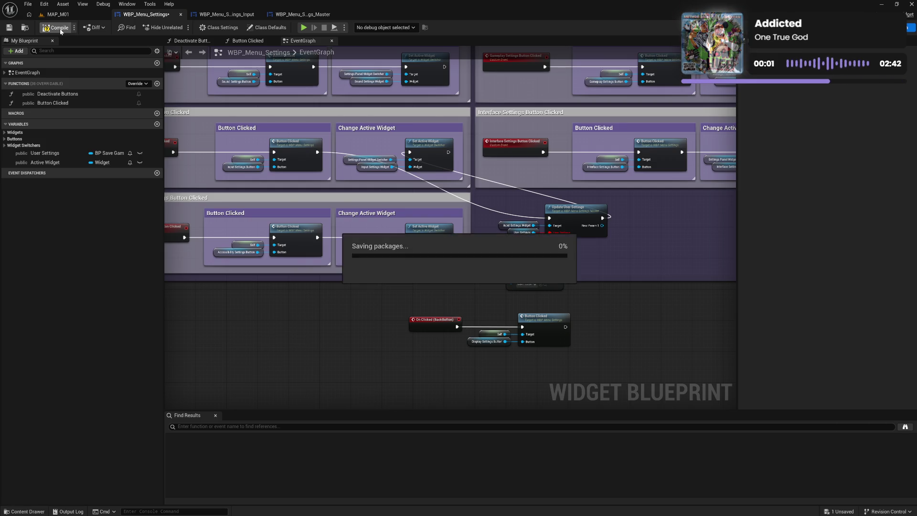
{"action": "left_click", "coordinate": [227, 29]}
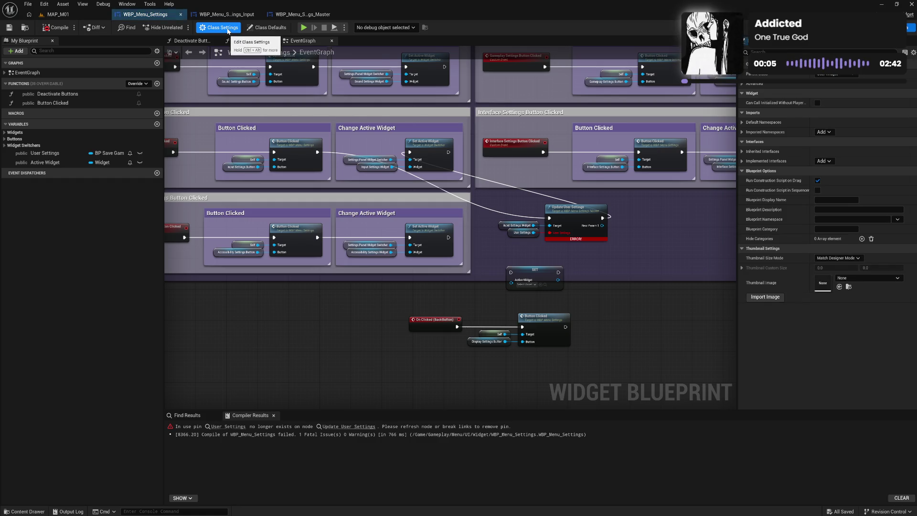
{"action": "left_click", "coordinate": [267, 27]}
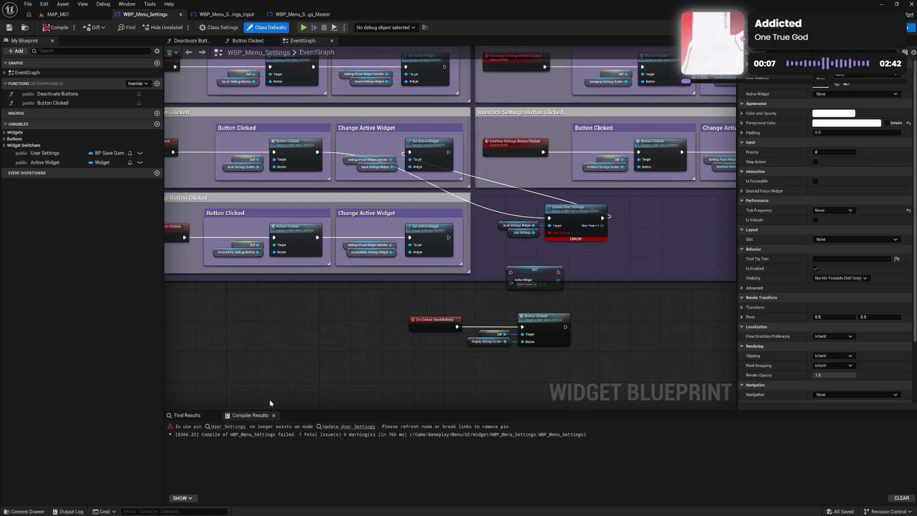
{"action": "left_click", "coordinate": [239, 426]}
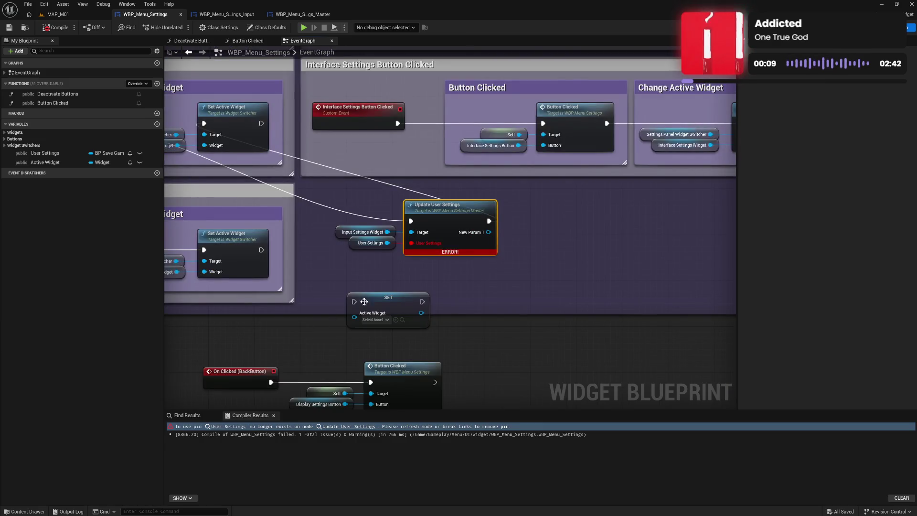
{"action": "left_click", "coordinate": [427, 244], "text": "alt"}
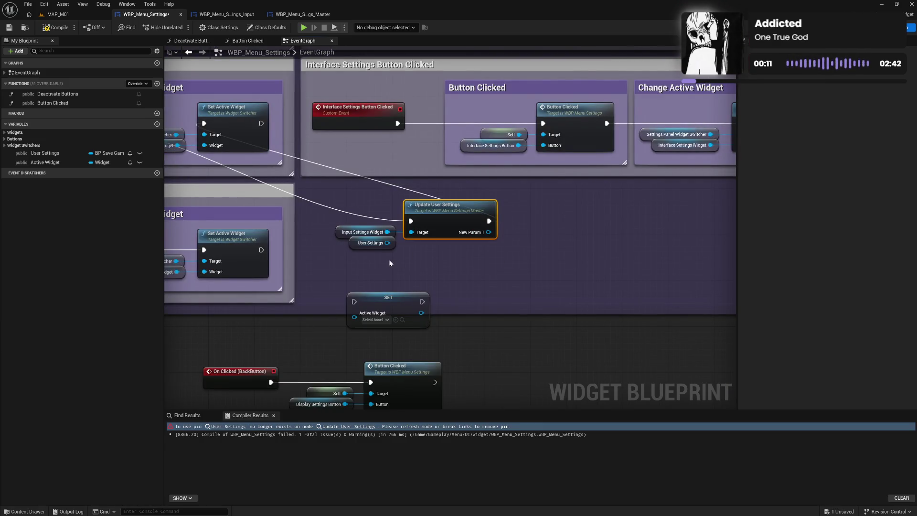
Replace the User Settings getter with a SET User Settings node fed by Update User Settings, then compile.
{"action": "left_click", "coordinate": [377, 245]}
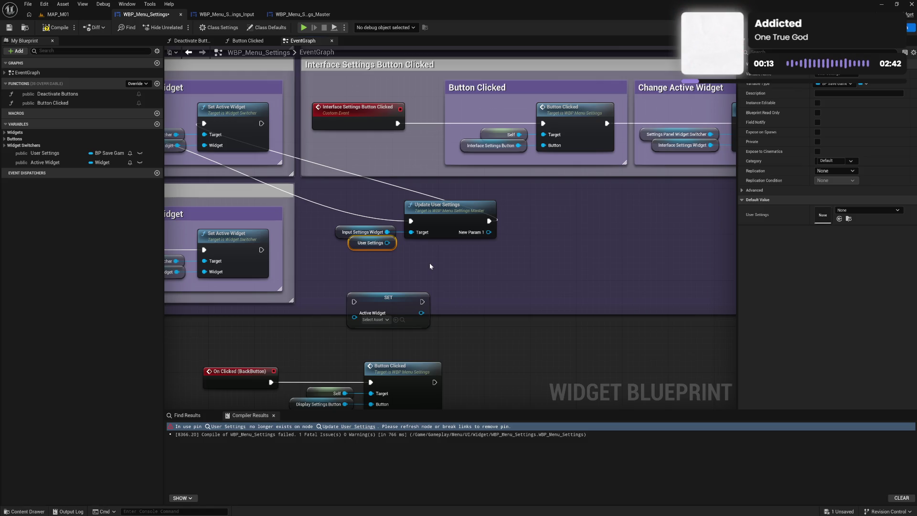
{"action": "key", "text": "Delete"}
{"action": "left_click_drag", "start_coordinate": [44, 153], "coordinate": [493, 234]}
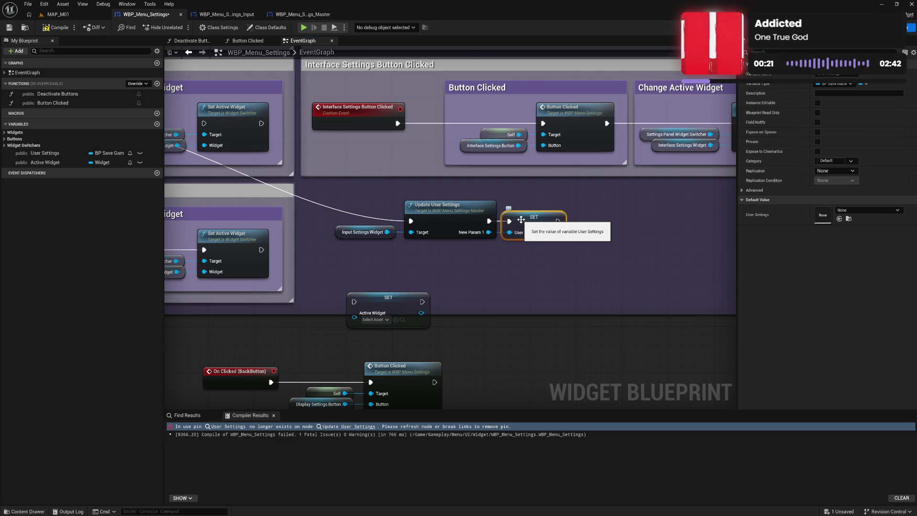
{"action": "left_click_drag", "start_coordinate": [558, 221], "coordinate": [205, 123]}
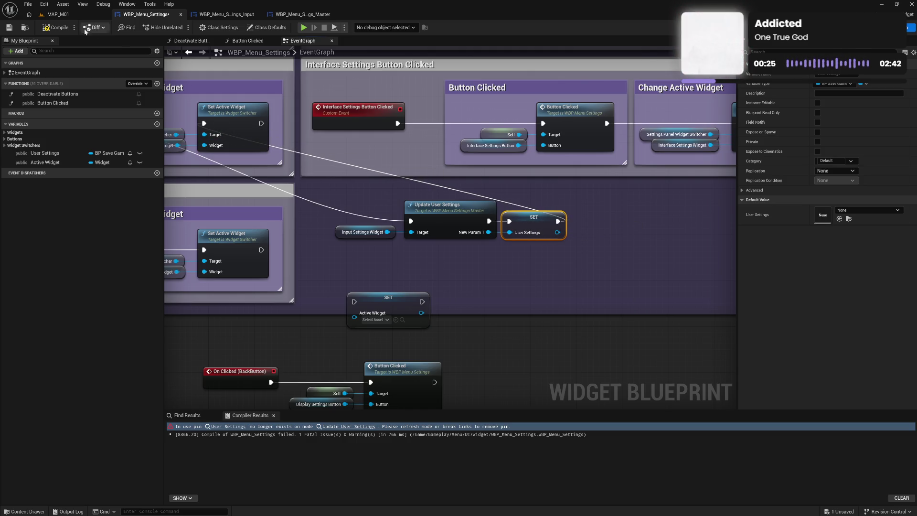
{"action": "left_click", "coordinate": [59, 32]}
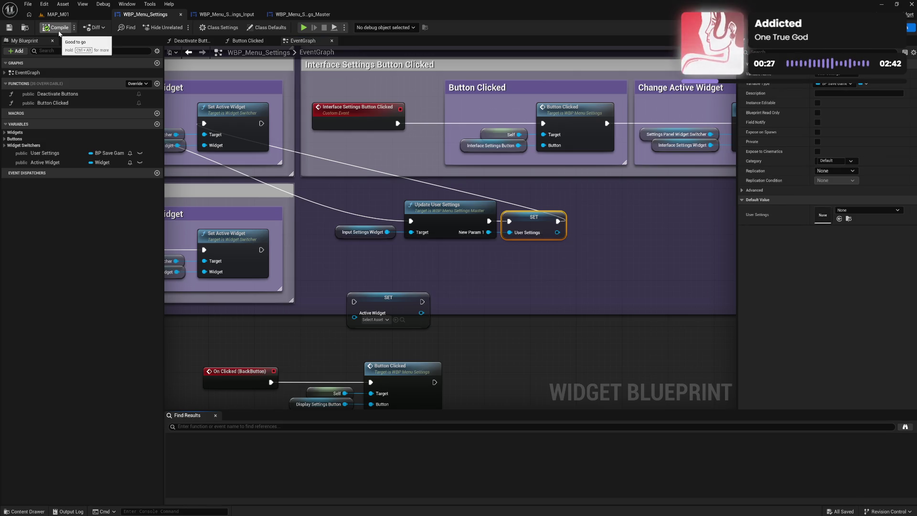
{"action": "mouse_move", "coordinate": [351, 207]}
{"action": "left_mouse_down"}
{"action": "mouse_move", "coordinate": [555, 255]}
{"action": "mouse_move", "coordinate": [477, 233]}
{"action": "left_mouse_up"}
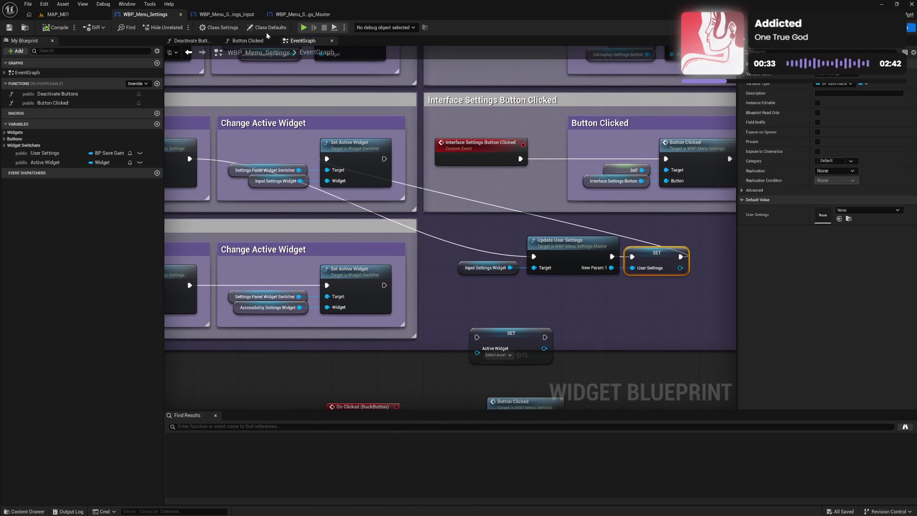
Rename the Master widget's Update User Settings output to 'User Settings'.
{"action": "left_click", "coordinate": [285, 20]}
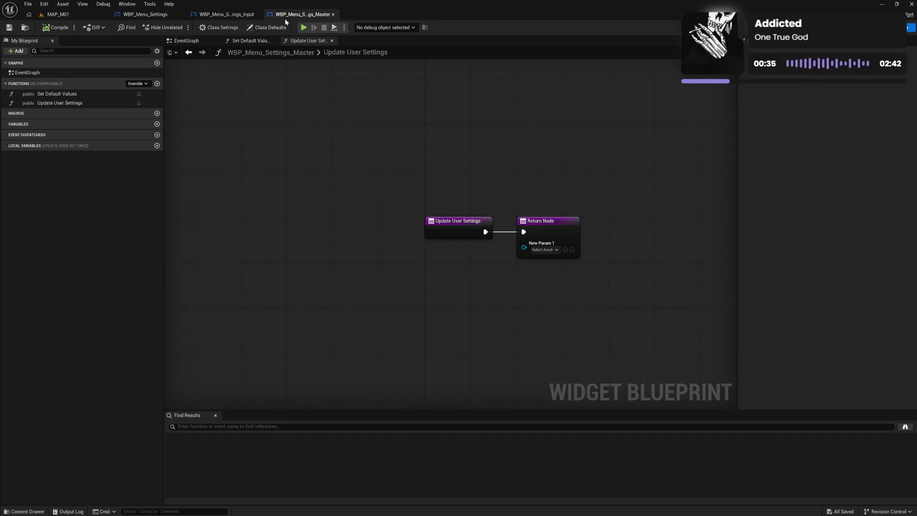
{"action": "left_click", "coordinate": [541, 230]}
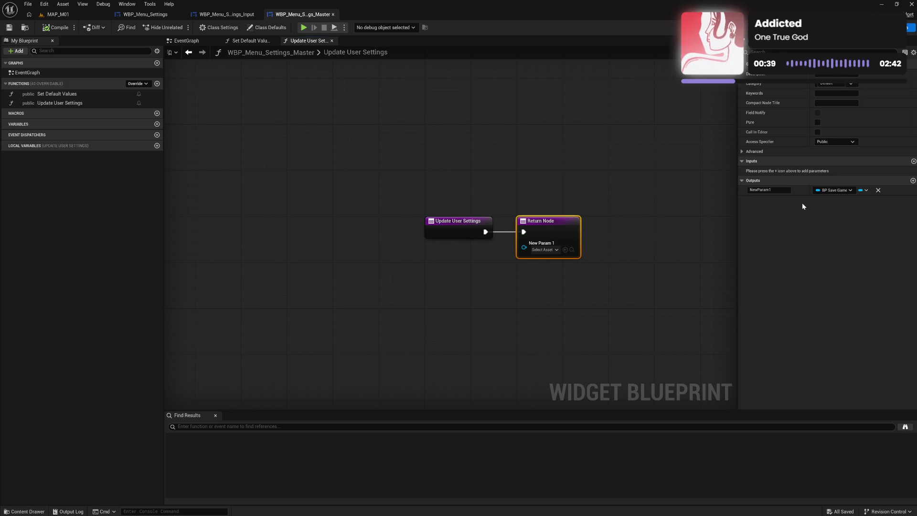
{"action": "left_click", "coordinate": [766, 190]}
{"action": "type", "text": "Us"}
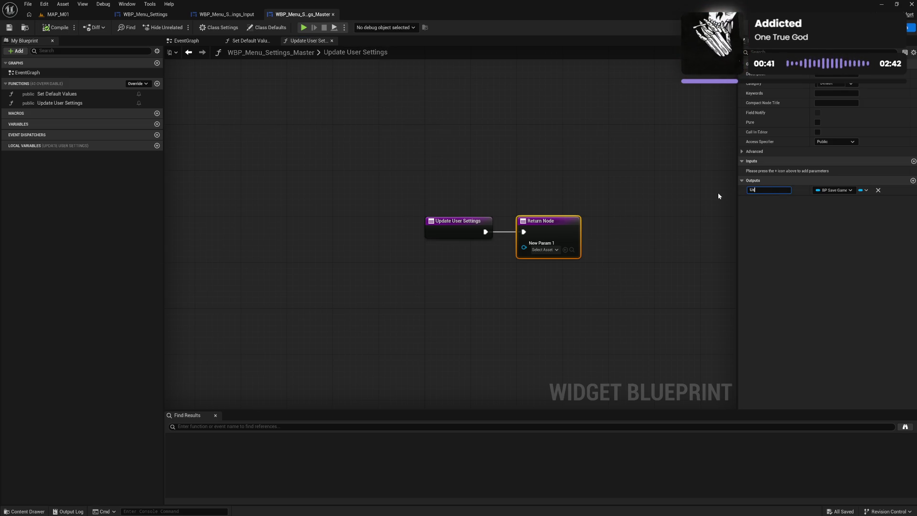
{"action": "type", "text": "er Settings"}
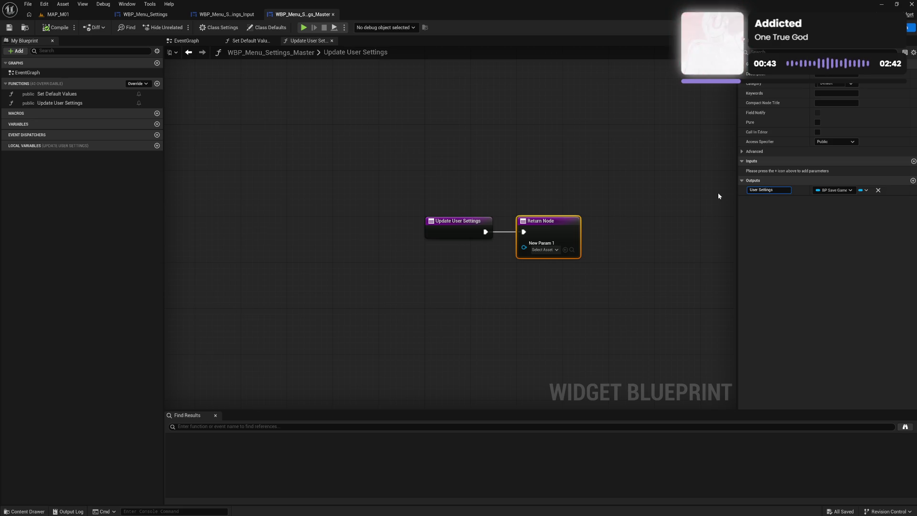
{"action": "key", "text": "Return"}
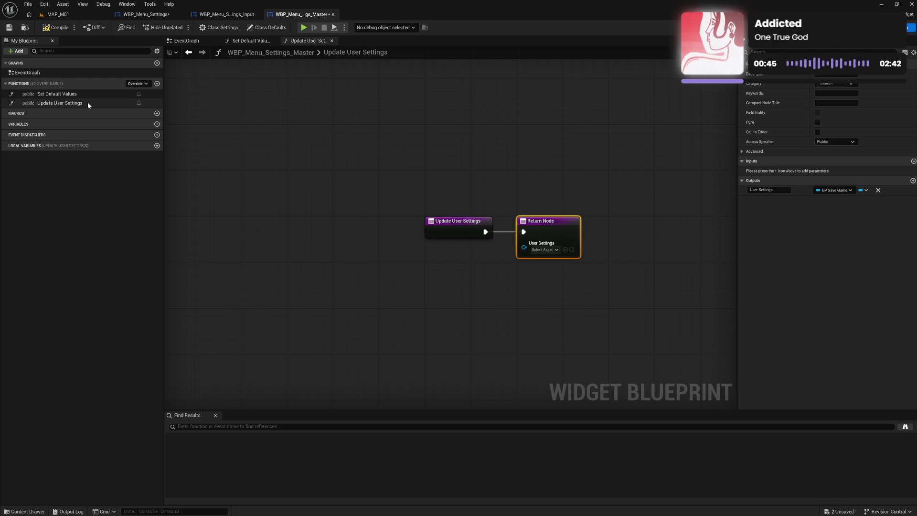
Give Set Default Values a 'User Settings' input, then compile the Master widget and WBP_Menu_Settings.
{"action": "left_click", "coordinate": [83, 95]}
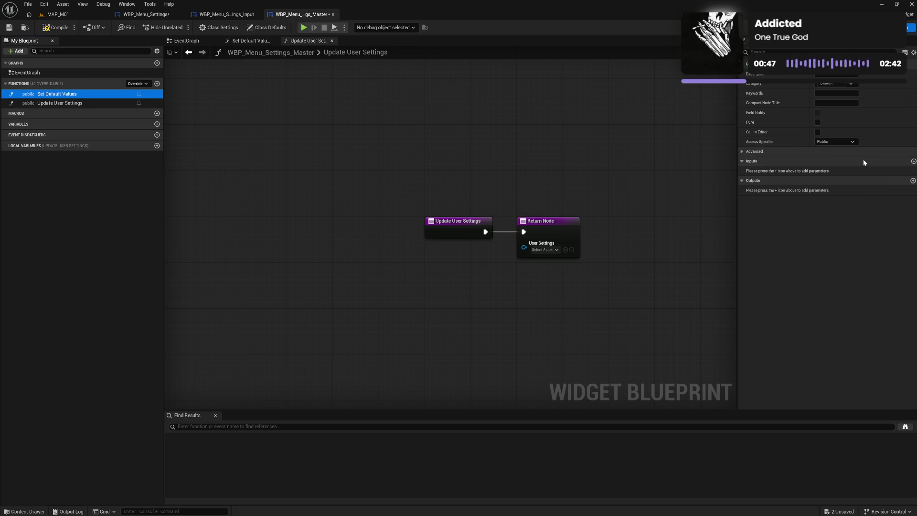
{"action": "left_click", "coordinate": [913, 160]}
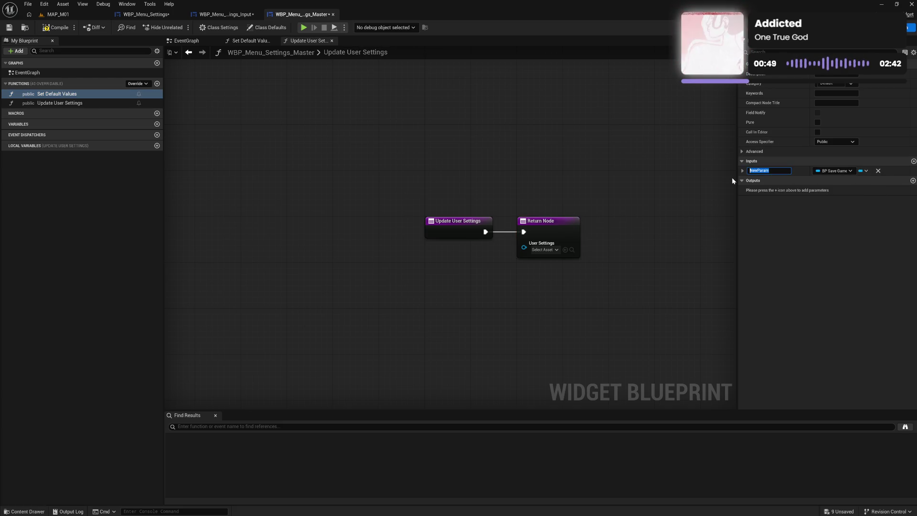
{"action": "type", "text": "User S"}
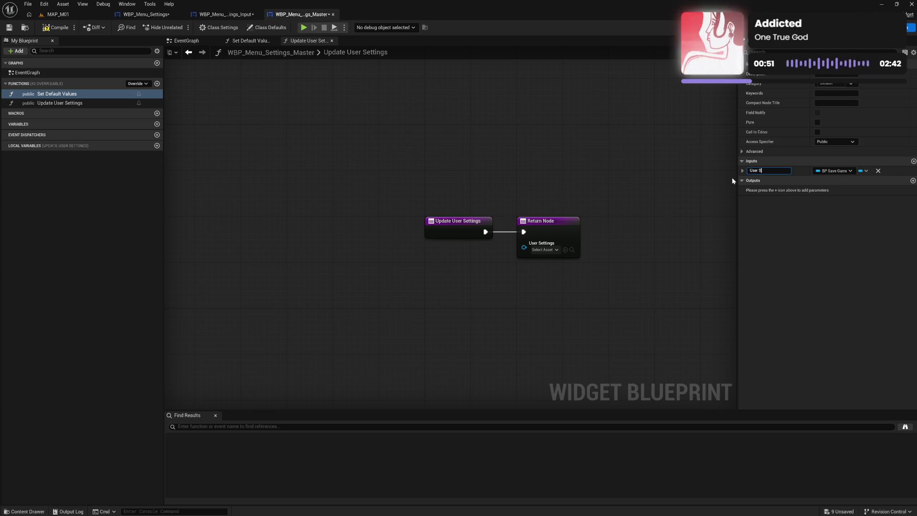
{"action": "type", "text": "ettings"}
{"action": "key", "text": "Return"}
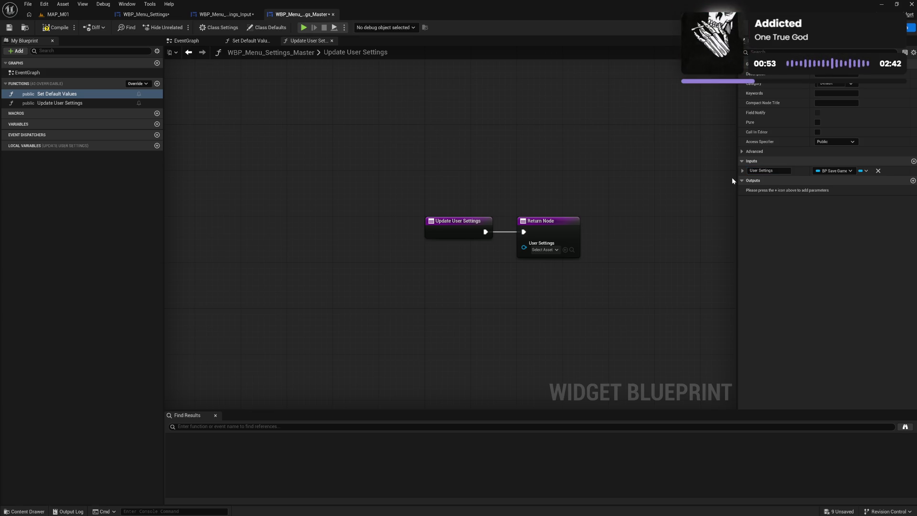
{"action": "left_click", "coordinate": [61, 29]}
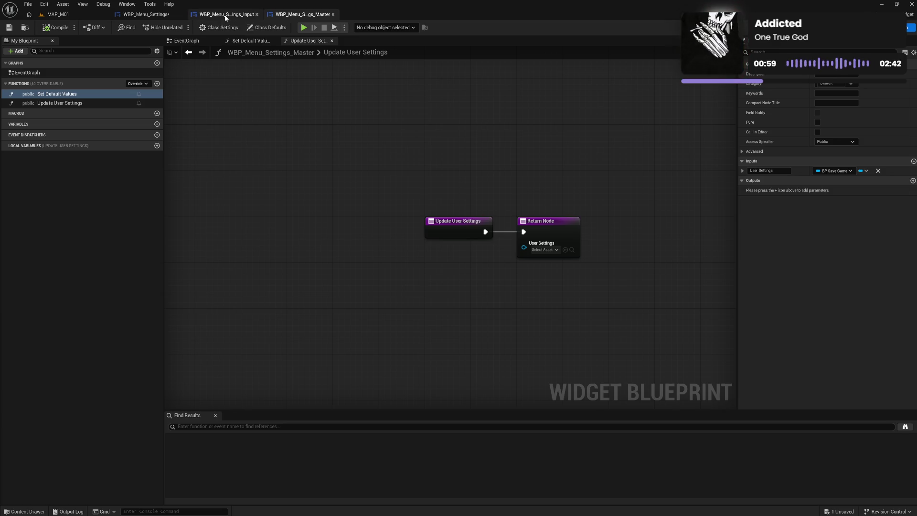
{"action": "left_click_drag", "start_coordinate": [271, 15], "coordinate": [210, 16]}
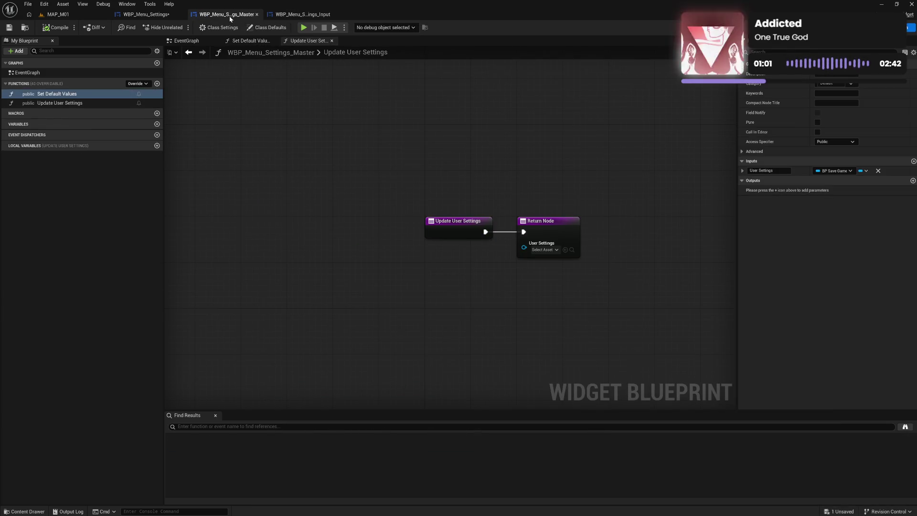
{"action": "left_click", "coordinate": [158, 18]}
{"action": "left_click", "coordinate": [57, 27]}
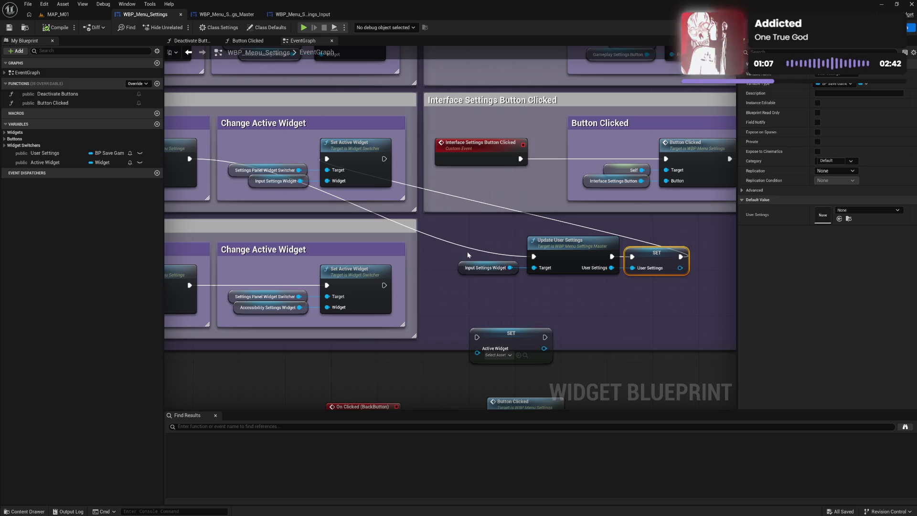
Duplicate the Input Settings Widget getter, call Set Default Values from it, and delete the unused SET Active Widget node.
{"action": "mouse_move", "coordinate": [467, 253]}
{"action": "left_mouse_down"}
{"action": "mouse_move", "coordinate": [475, 285]}
{"action": "mouse_move", "coordinate": [506, 290]}
{"action": "left_mouse_up"}
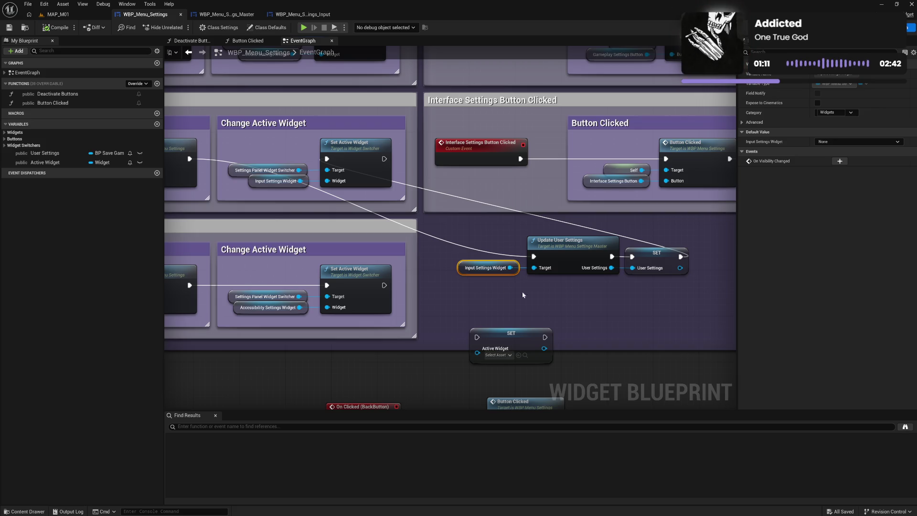
{"action": "key", "text": "ctrl+c"}
{"action": "key", "text": "ctrl+v"}
{"action": "left_click_drag", "start_coordinate": [567, 306], "coordinate": [592, 307]}
{"action": "type", "text": "d"}
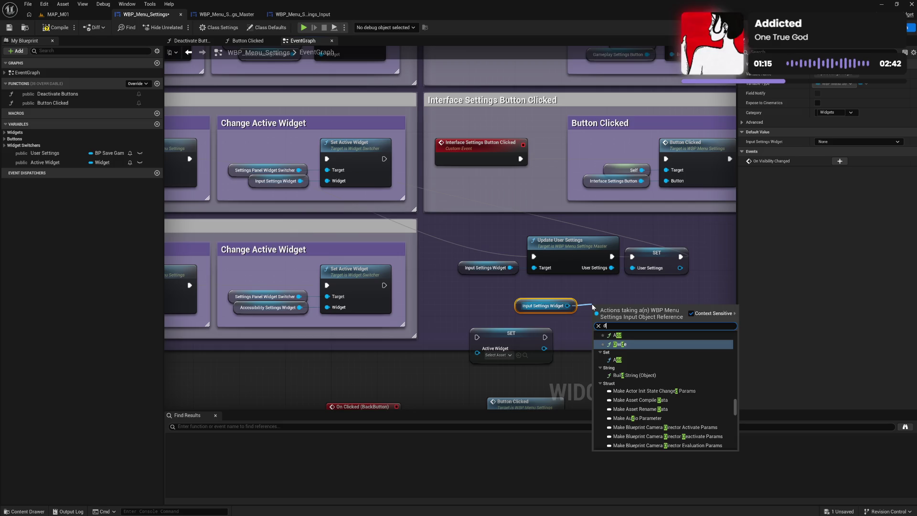
{"action": "key", "text": "BackSpace"}
{"action": "type", "text": "set def"}
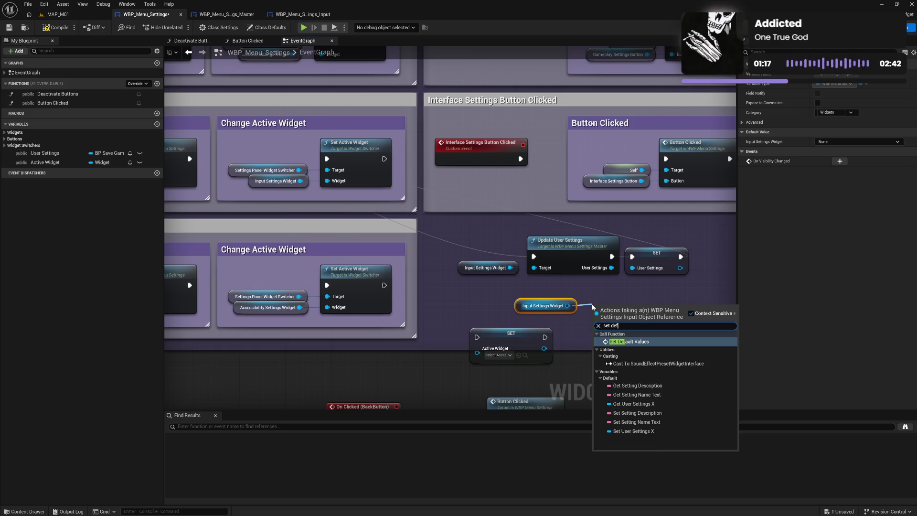
{"action": "left_click", "coordinate": [632, 342]}
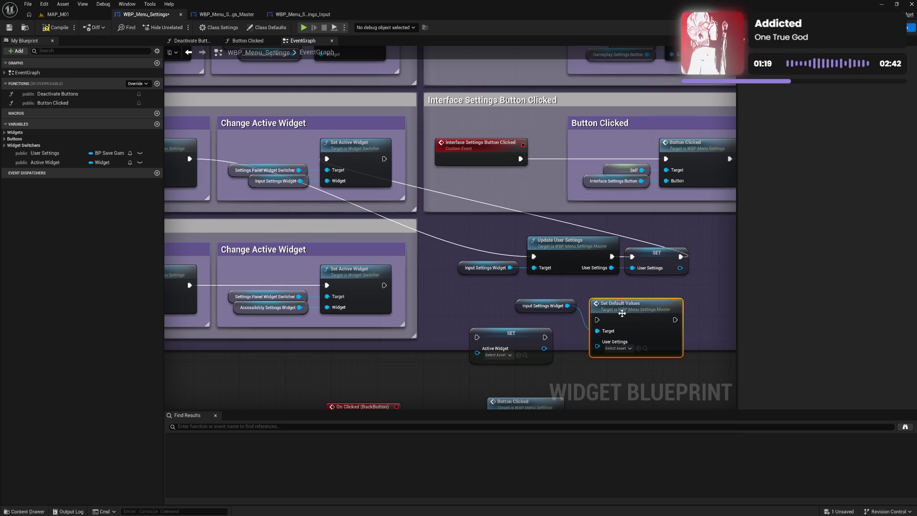
{"action": "left_click_drag", "start_coordinate": [515, 341], "coordinate": [473, 357]}
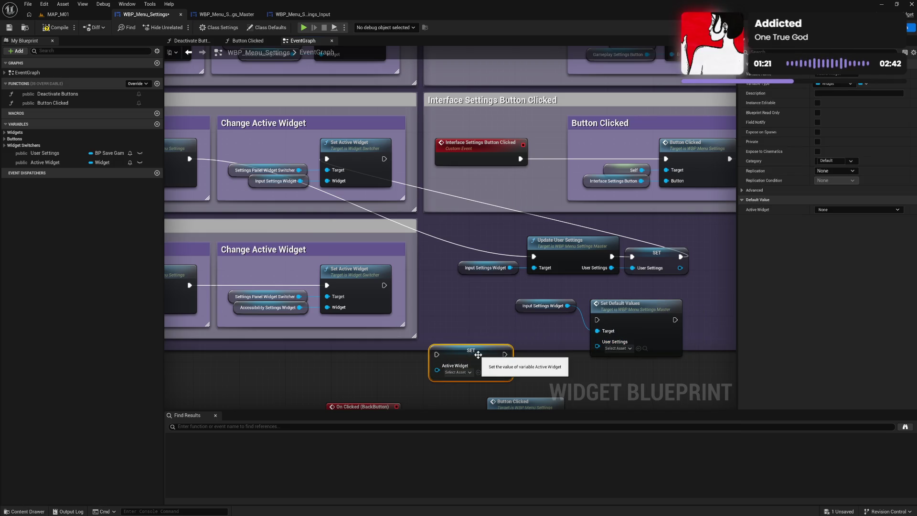
{"action": "key", "text": "Delete"}
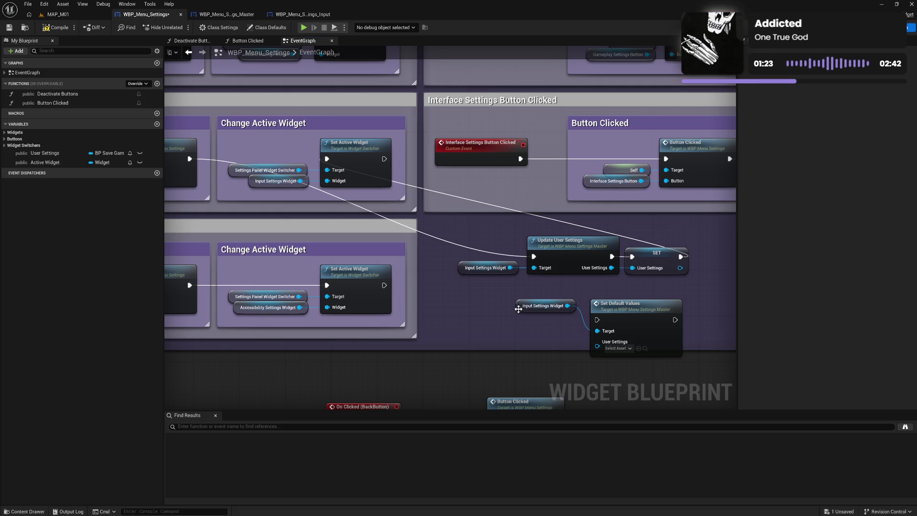
Feed the User Settings variable into Set Default Values, tidy the nodes, and compile.
{"action": "left_click_drag", "start_coordinate": [518, 309], "coordinate": [525, 334]}
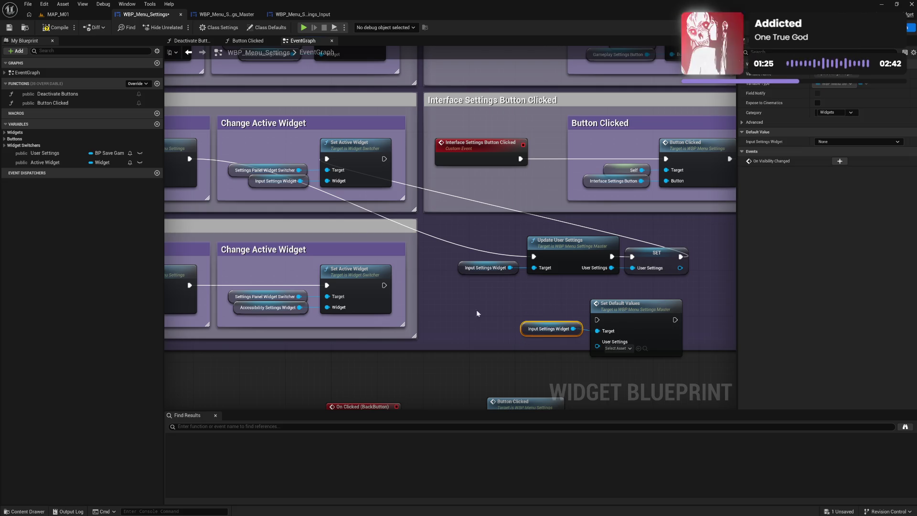
{"action": "mouse_move", "coordinate": [44, 153]}
{"action": "left_mouse_down"}
{"action": "mouse_move", "coordinate": [76, 175]}
{"action": "mouse_move", "coordinate": [601, 353]}
{"action": "mouse_move", "coordinate": [597, 347]}
{"action": "left_mouse_up"}
{"action": "left_click_drag", "start_coordinate": [522, 309], "coordinate": [542, 356]}
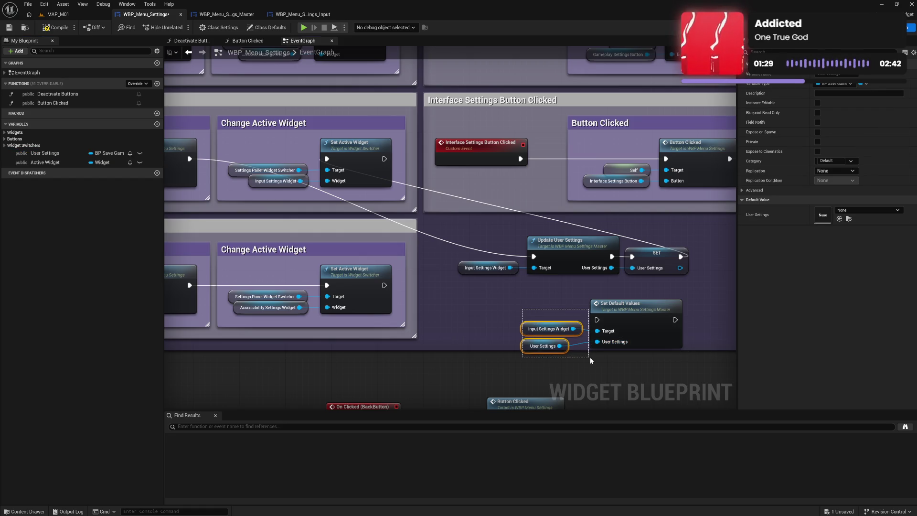
{"action": "key", "text": "q"}
{"action": "left_click", "coordinate": [628, 325], "text": "ctrl"}
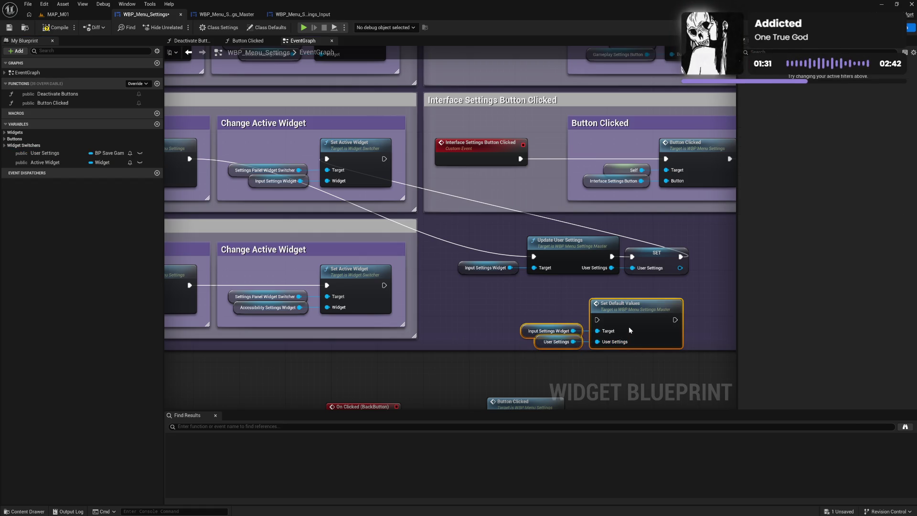
{"action": "left_click_drag", "start_coordinate": [628, 326], "coordinate": [594, 314]}
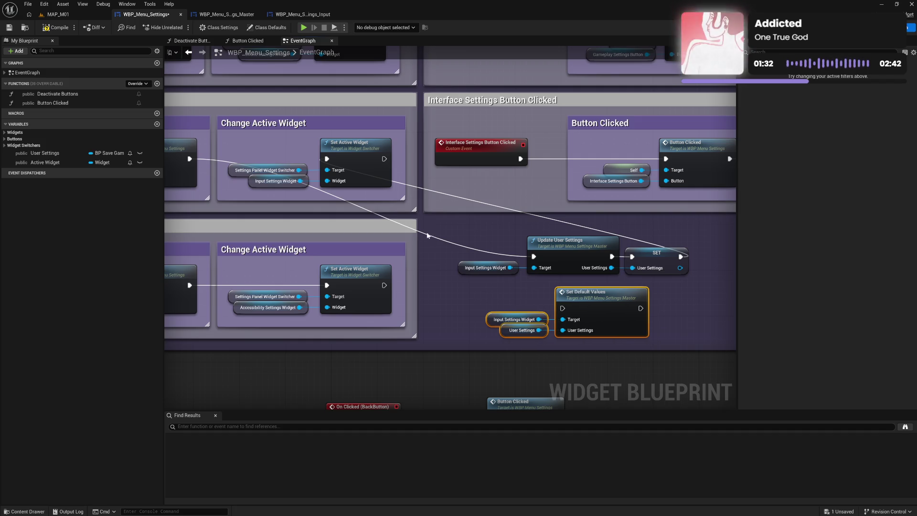
{"action": "left_click", "coordinate": [54, 28]}
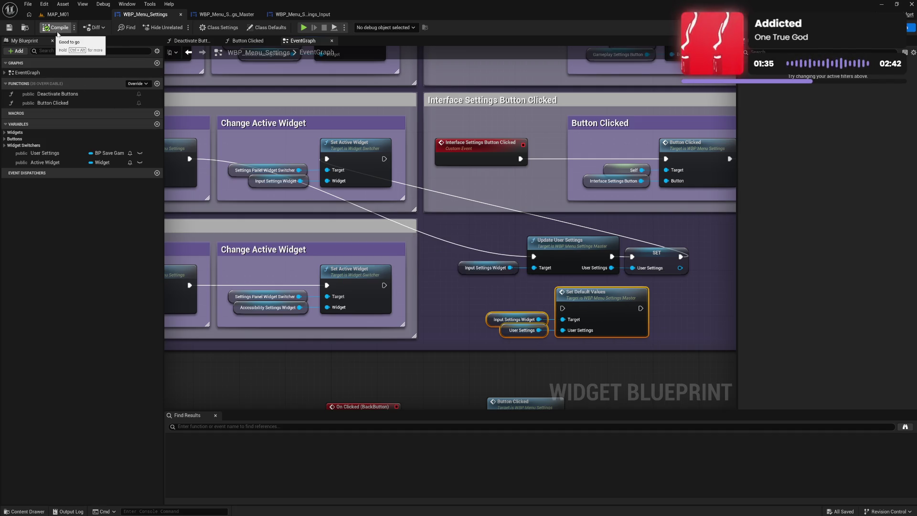
{"action": "left_click", "coordinate": [506, 294]}
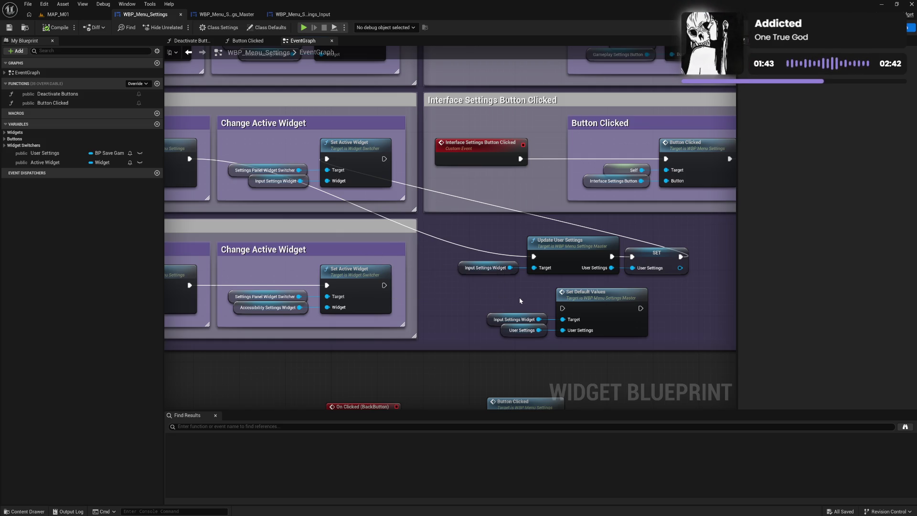
Wire the SET User Settings exec output into Set Default Values, compile, and show the overridable functions list.
{"action": "left_click_drag", "start_coordinate": [520, 301], "coordinate": [615, 356]}
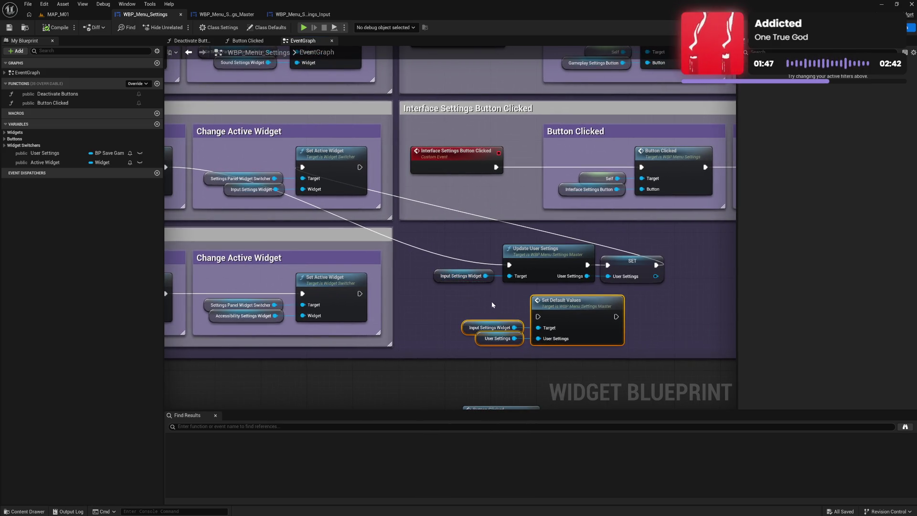
{"action": "mouse_move", "coordinate": [656, 265]}
{"action": "left_mouse_down"}
{"action": "mouse_move", "coordinate": [601, 302]}
{"action": "mouse_move", "coordinate": [537, 316]}
{"action": "left_mouse_up"}
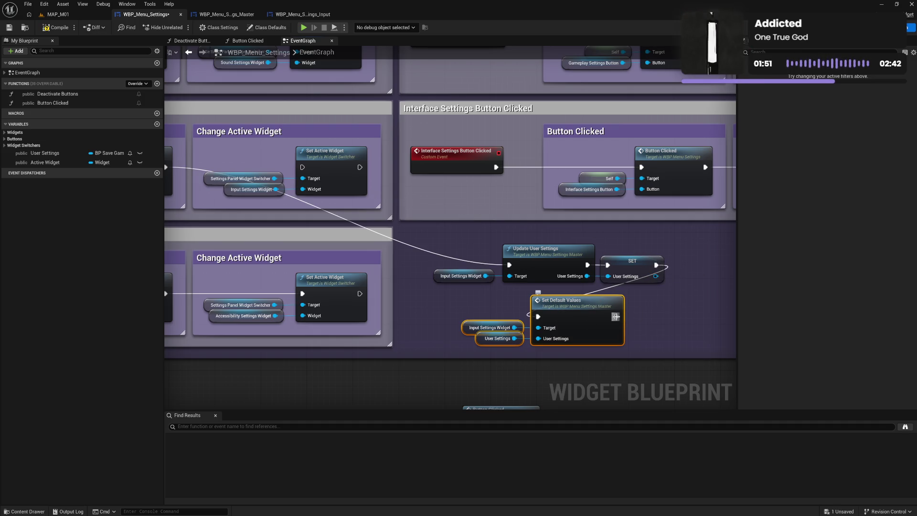
{"action": "mouse_move", "coordinate": [615, 316]}
{"action": "left_mouse_down"}
{"action": "mouse_move", "coordinate": [307, 180]}
{"action": "mouse_move", "coordinate": [302, 168]}
{"action": "left_mouse_up"}
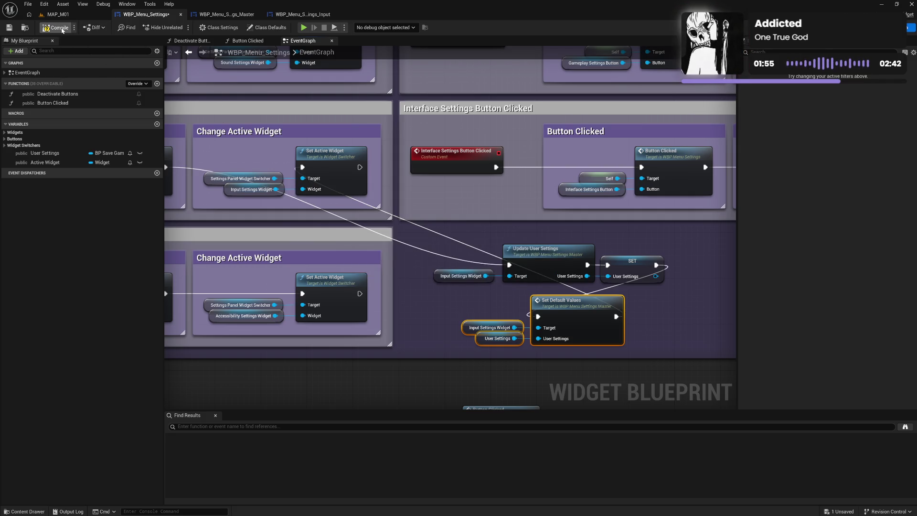
{"action": "left_click", "coordinate": [59, 28]}
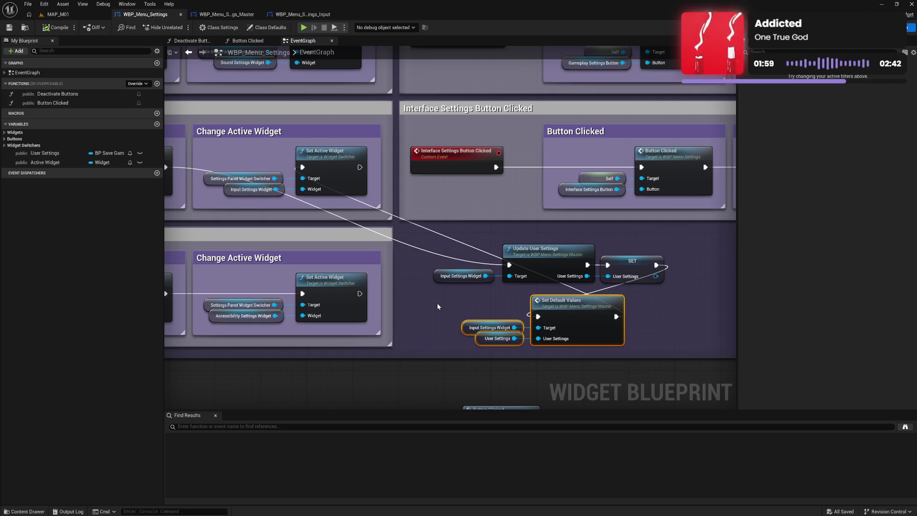
{"action": "mouse_move", "coordinate": [437, 302]}
{"action": "left_mouse_down"}
{"action": "mouse_move", "coordinate": [460, 225]}
{"action": "mouse_move", "coordinate": [463, 278]}
{"action": "mouse_move", "coordinate": [576, 231]}
{"action": "left_mouse_up"}
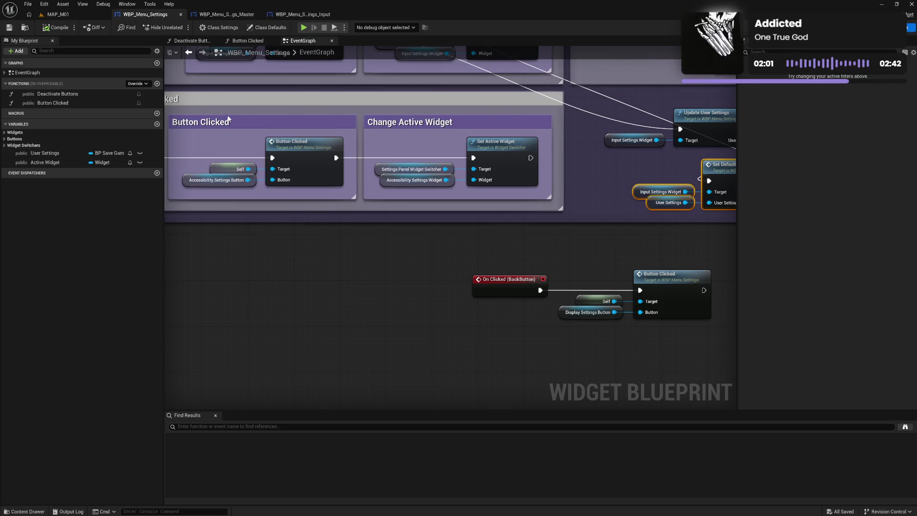
{"action": "left_click", "coordinate": [137, 84]}
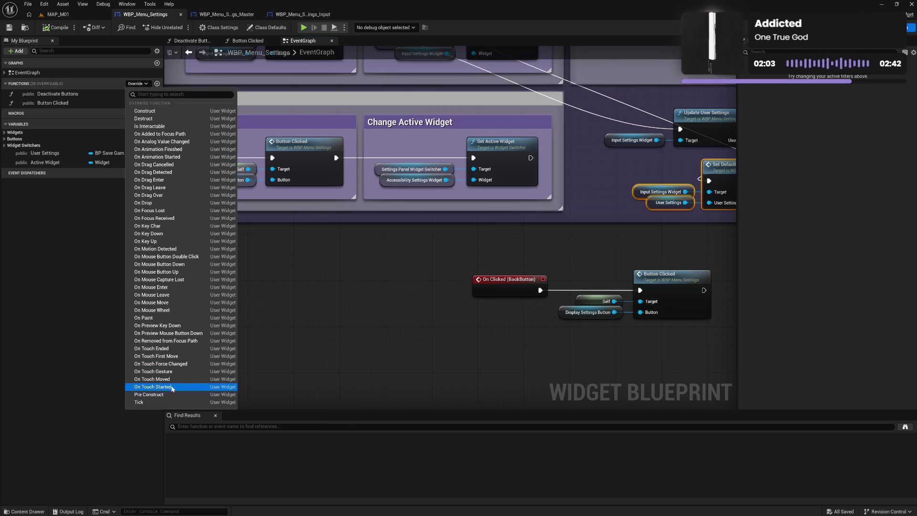
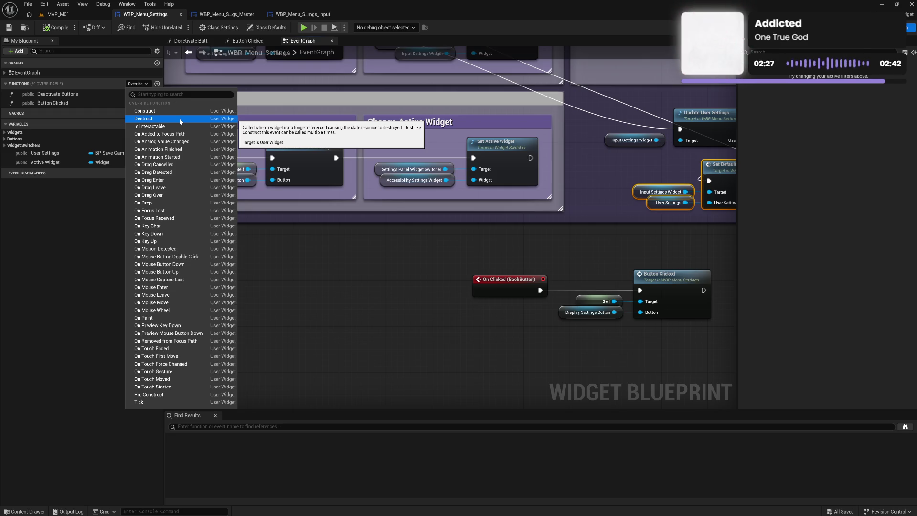
Add an Event Destruct node and a User Settings getter to the WBP_Menu_Settings graph.
{"action": "left_click", "coordinate": [179, 119]}
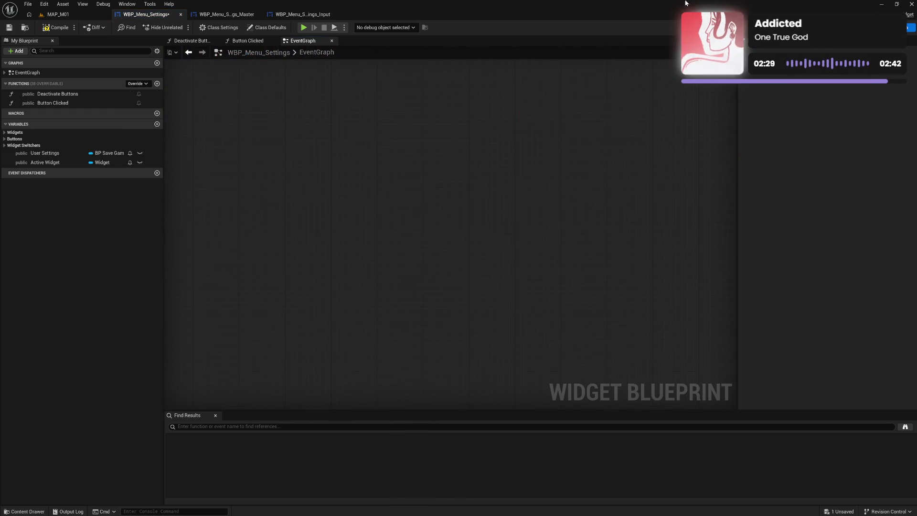
{"action": "mouse_move", "coordinate": [446, 231]}
{"action": "left_mouse_down"}
{"action": "mouse_move", "coordinate": [606, 262]}
{"action": "mouse_move", "coordinate": [511, 301]}
{"action": "mouse_move", "coordinate": [271, 296]}
{"action": "mouse_move", "coordinate": [264, 309]}
{"action": "left_mouse_up"}
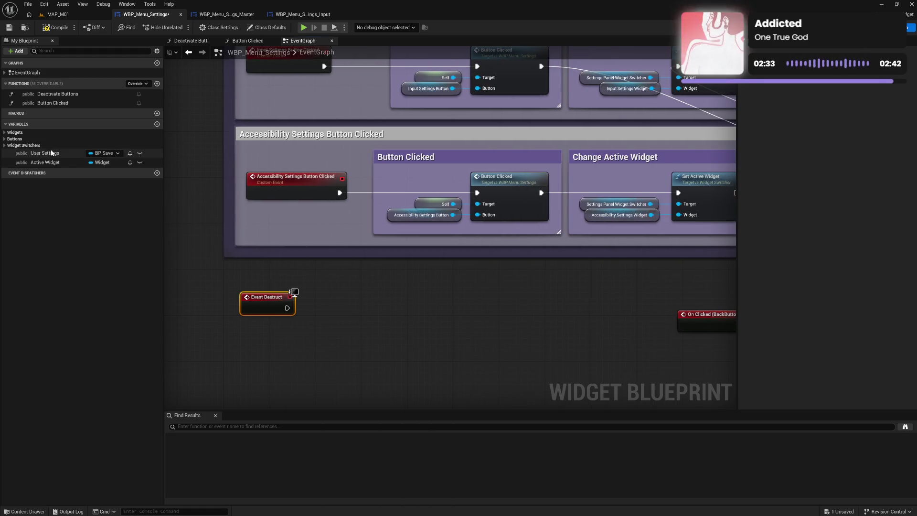
{"action": "left_click_drag", "start_coordinate": [56, 159], "coordinate": [324, 316]}
{"action": "left_click", "coordinate": [360, 331]}
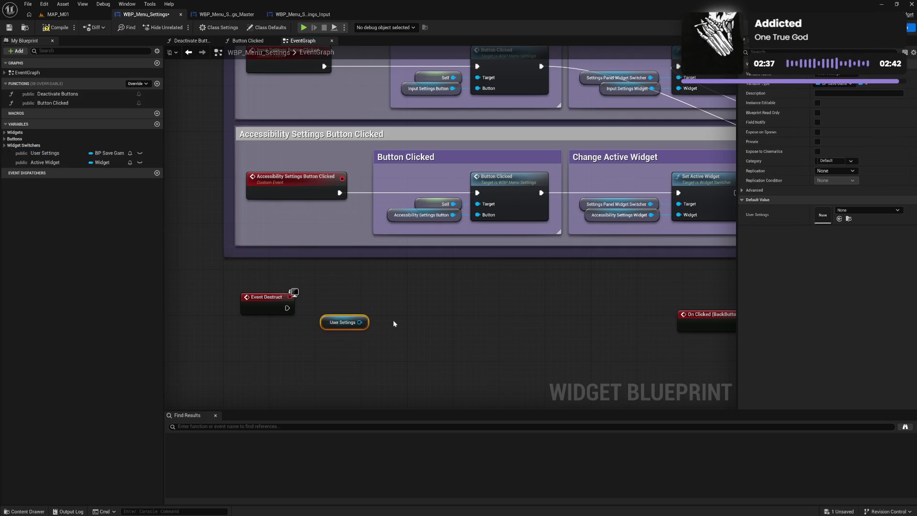
Add a Get Save Game Manager node with a Save User Settings node wired to it.
{"action": "right_click", "coordinate": [394, 320]}
{"action": "type", "text": "eve se"}
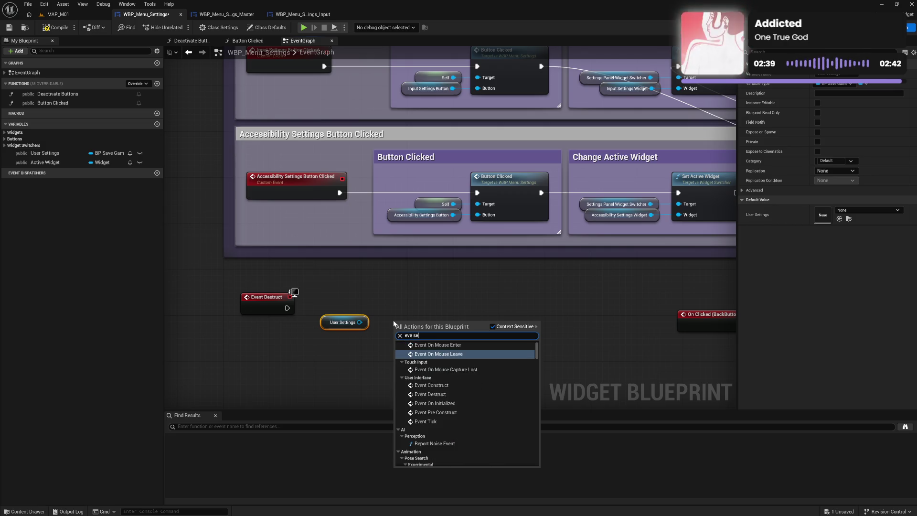
{"action": "type", "text": "tti"}
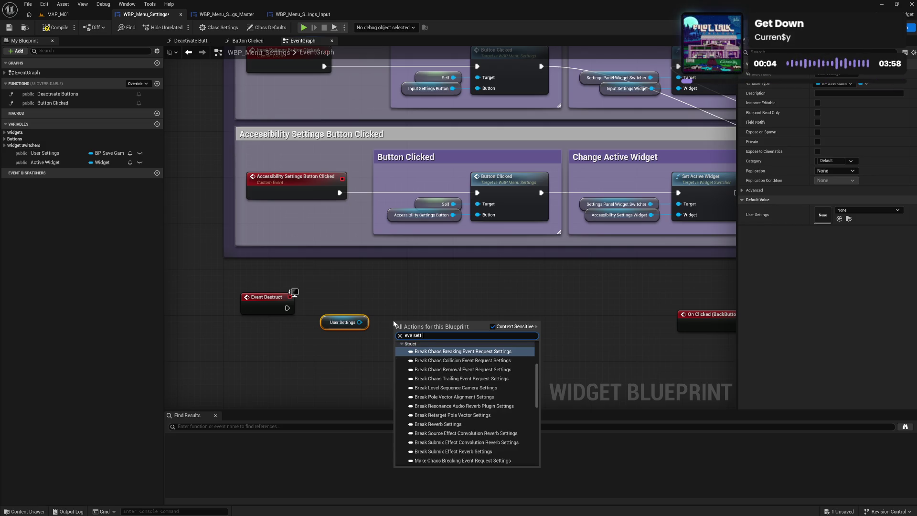
{"action": "type", "text": "n sa"}
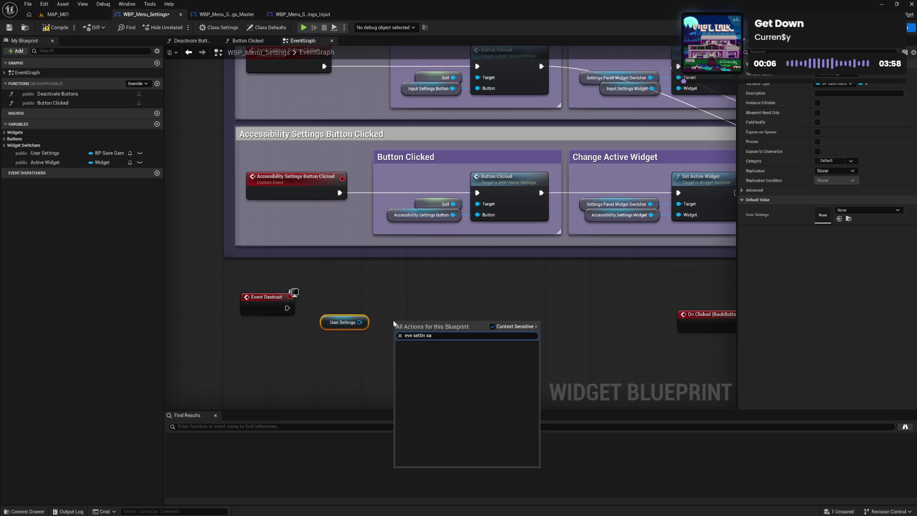
{"action": "key", "text": "BackSpace"}
{"action": "key", "text": "BackSpace"}
{"action": "key", "text": "BackSpace"}
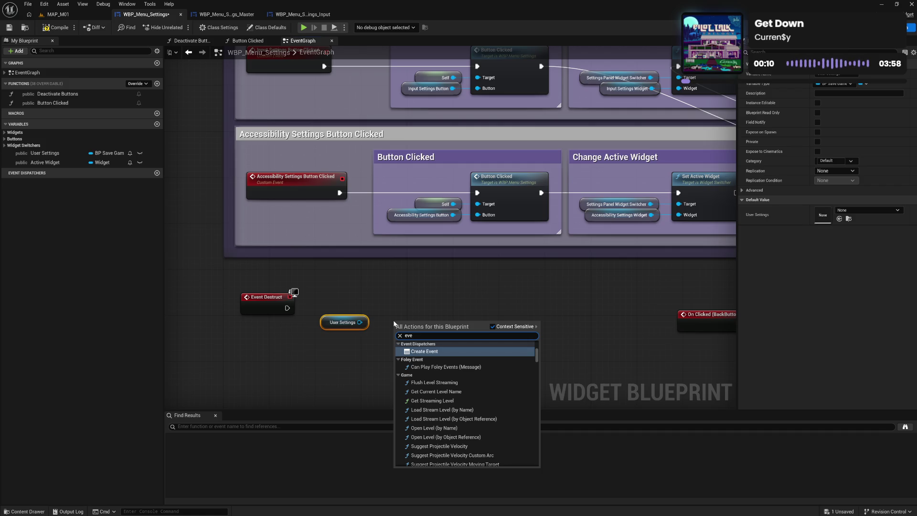
{"action": "type", "text": " save"}
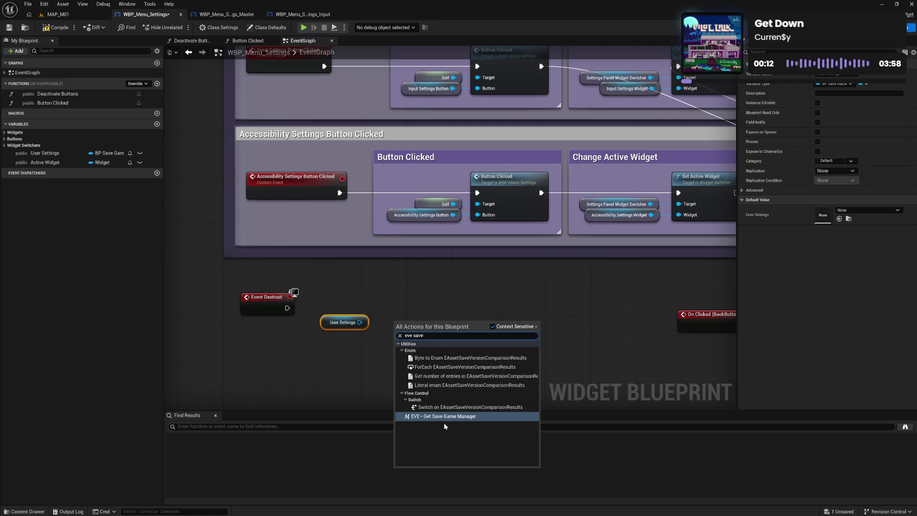
{"action": "left_click", "coordinate": [444, 417]}
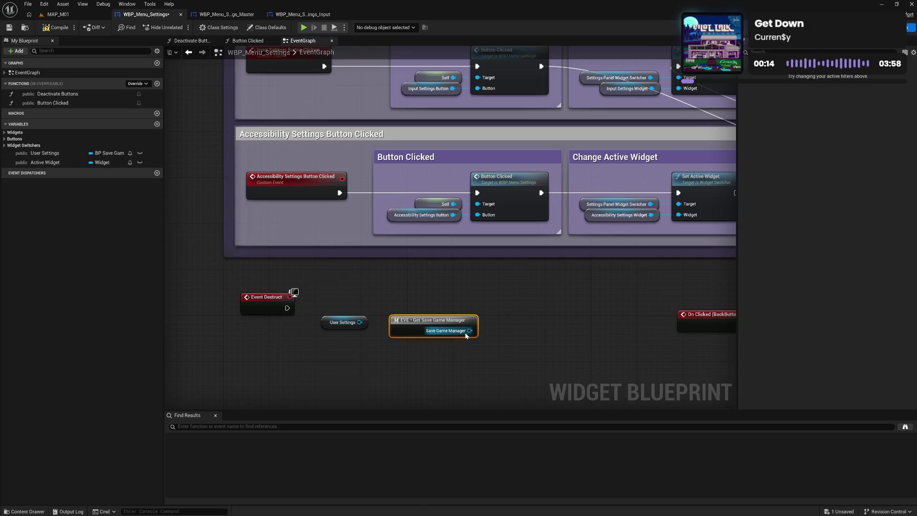
{"action": "left_click_drag", "start_coordinate": [470, 330], "coordinate": [494, 332]}
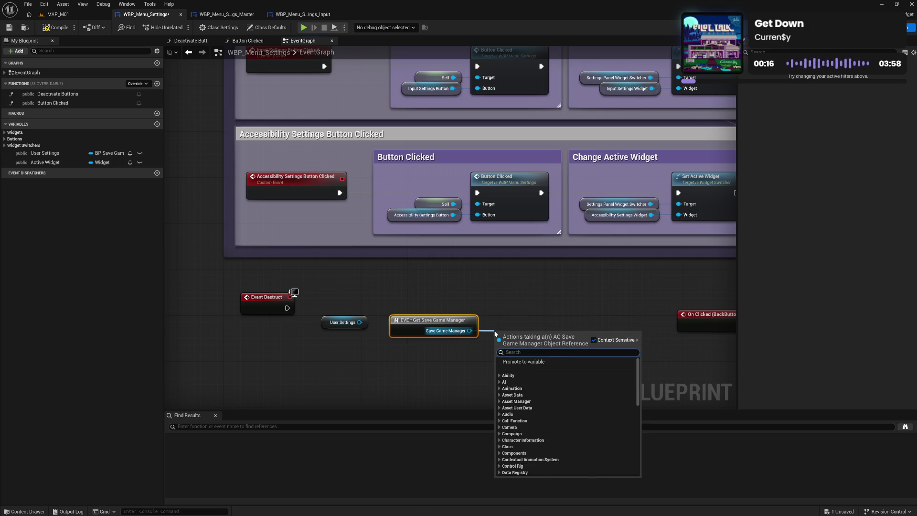
{"action": "type", "text": "setting"}
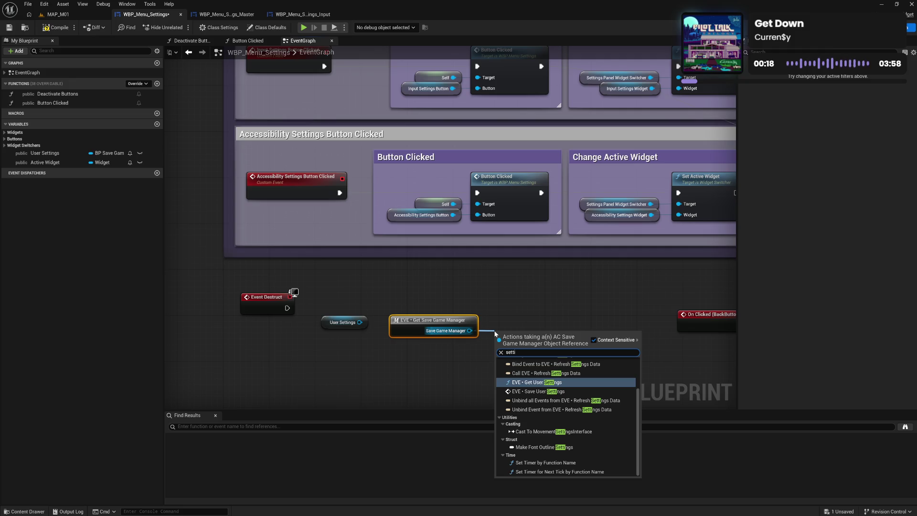
{"action": "left_click", "coordinate": [530, 392]}
Feed User Settings into Save User Settings and run it from Event Destruct.
{"action": "left_click_drag", "start_coordinate": [528, 351], "coordinate": [520, 324]}
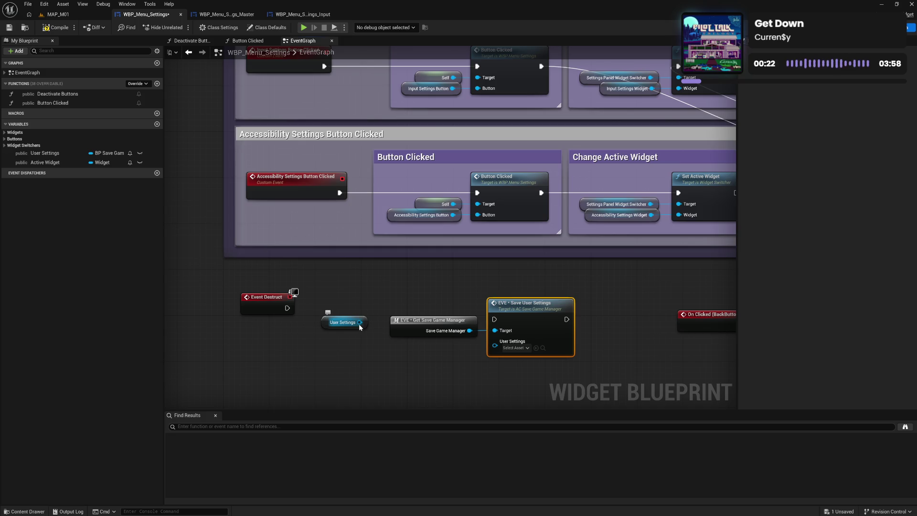
{"action": "left_click_drag", "start_coordinate": [360, 323], "coordinate": [495, 340]}
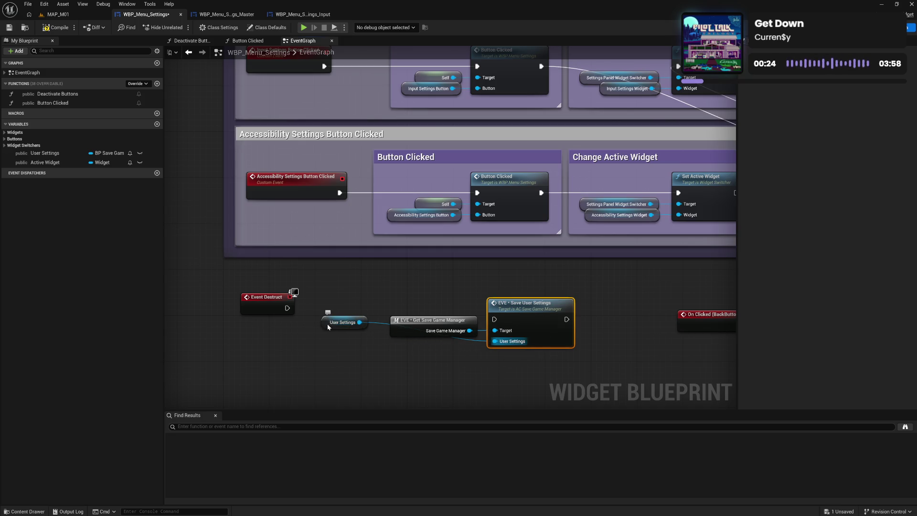
{"action": "left_click_drag", "start_coordinate": [334, 326], "coordinate": [435, 351]}
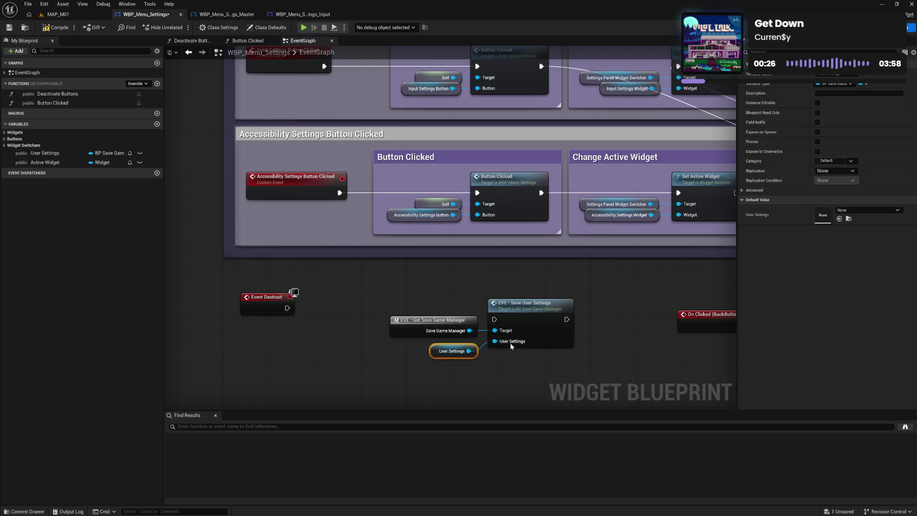
{"action": "left_click", "coordinate": [451, 320], "text": "shift"}
{"action": "left_click", "coordinate": [516, 318], "text": "shift"}
{"action": "left_click_drag", "start_coordinate": [517, 320], "coordinate": [453, 313]}
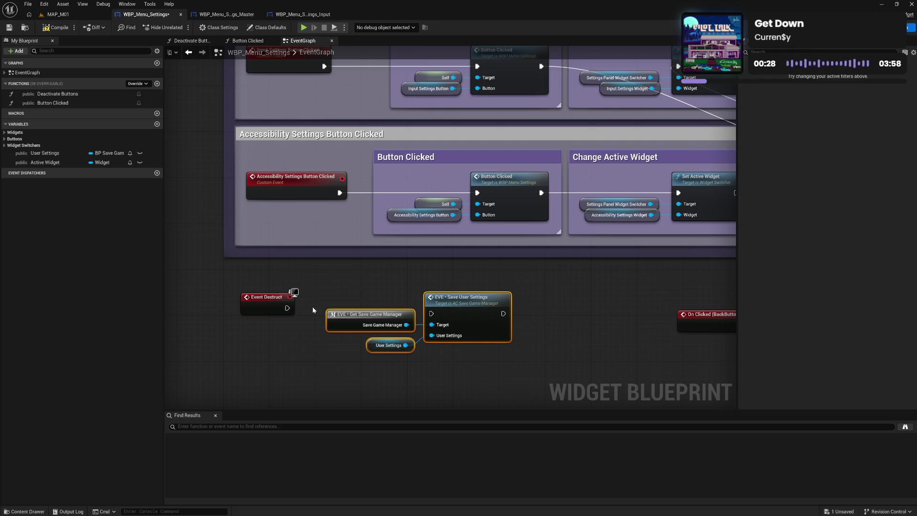
{"action": "mouse_move", "coordinate": [287, 308]}
{"action": "left_mouse_down"}
{"action": "mouse_move", "coordinate": [431, 313]}
{"action": "mouse_move", "coordinate": [446, 311]}
{"action": "mouse_move", "coordinate": [442, 304]}
{"action": "left_mouse_up"}
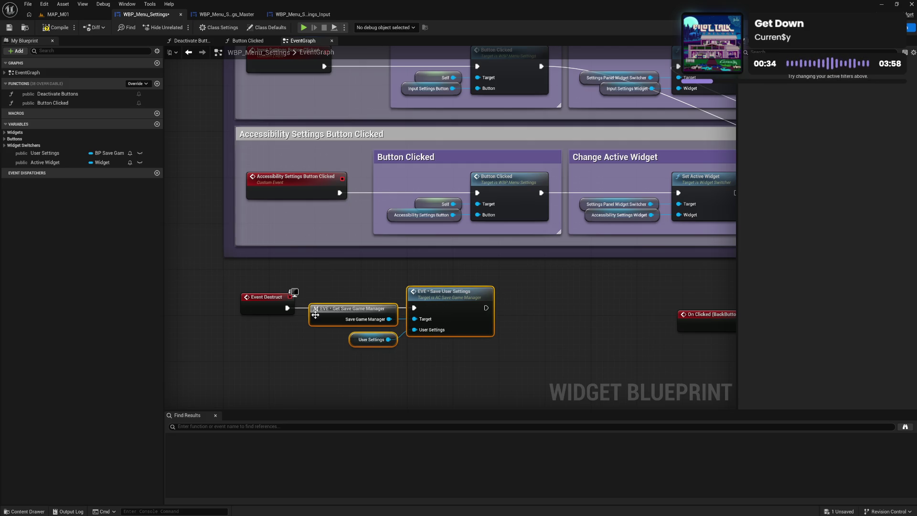
{"action": "left_click", "coordinate": [217, 316]}
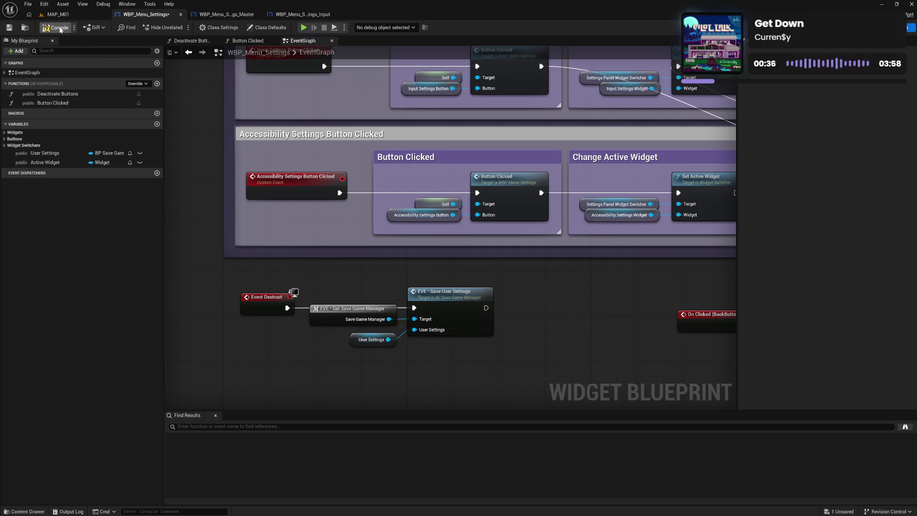
Compile, then paste a copy of the three save nodes beside On Clicked (BackButton).
{"action": "key", "text": "ctrl+s"}
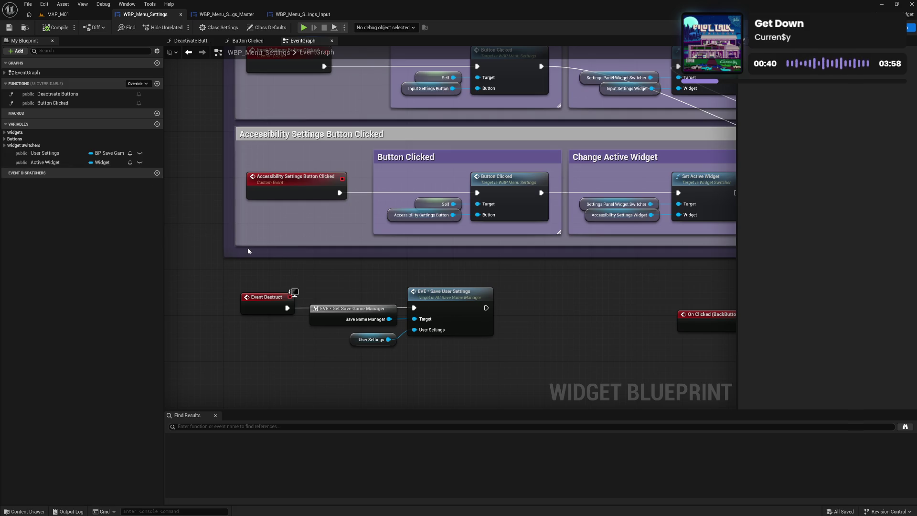
{"action": "left_click_drag", "start_coordinate": [247, 251], "coordinate": [58, 229]}
{"action": "left_click_drag", "start_coordinate": [320, 264], "coordinate": [368, 254]}
{"action": "left_click_drag", "start_coordinate": [225, 250], "coordinate": [283, 309]}
{"action": "left_click_drag", "start_coordinate": [442, 345], "coordinate": [349, 328]}
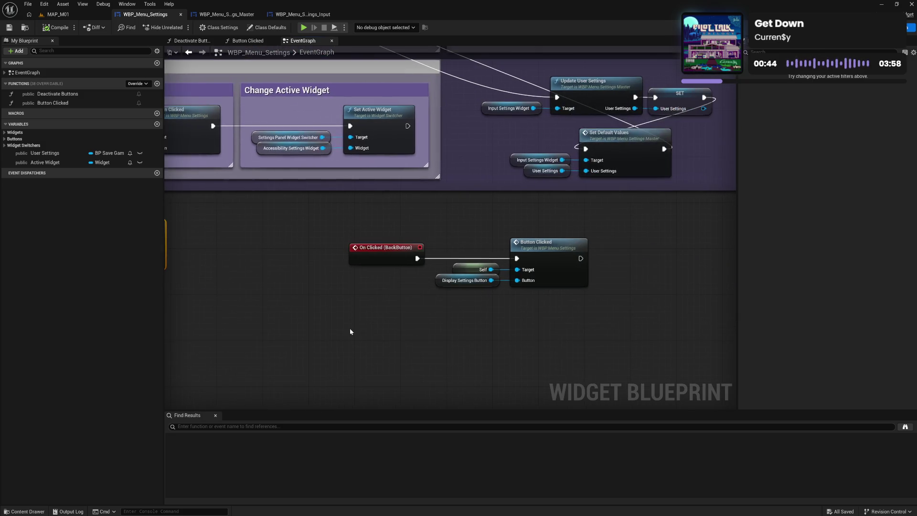
{"action": "key", "text": "ctrl+v"}
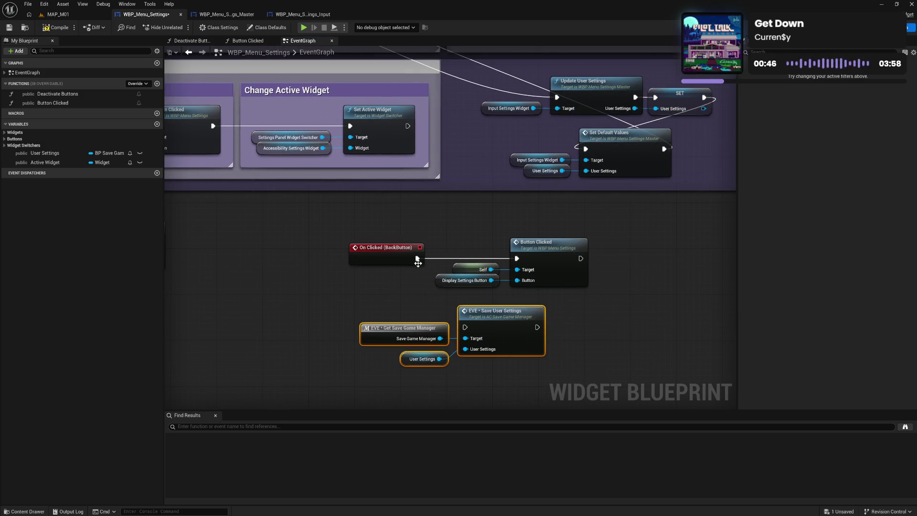
Route the back button click through Save User Settings into Button Clicked, then compile.
{"action": "left_click_drag", "start_coordinate": [416, 258], "coordinate": [465, 327]}
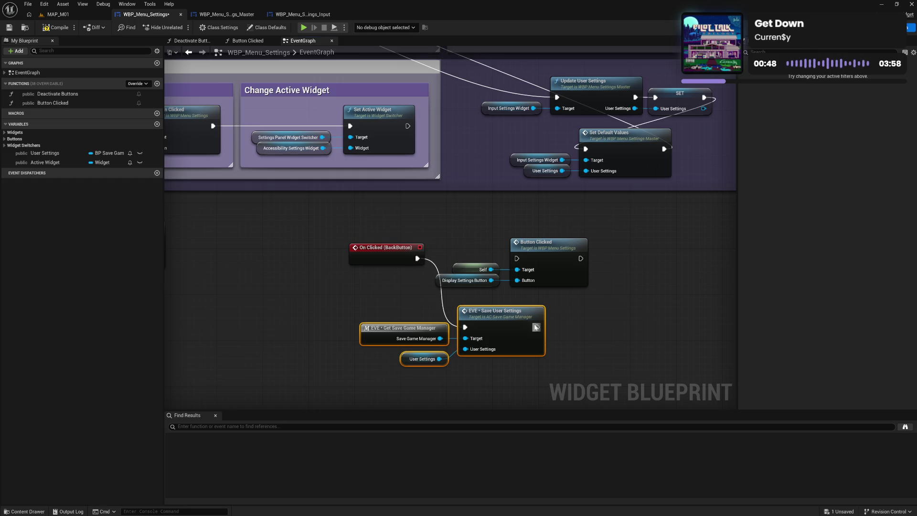
{"action": "left_click_drag", "start_coordinate": [539, 328], "coordinate": [517, 258]}
{"action": "left_click", "coordinate": [453, 227]}
{"action": "left_click", "coordinate": [59, 28]}
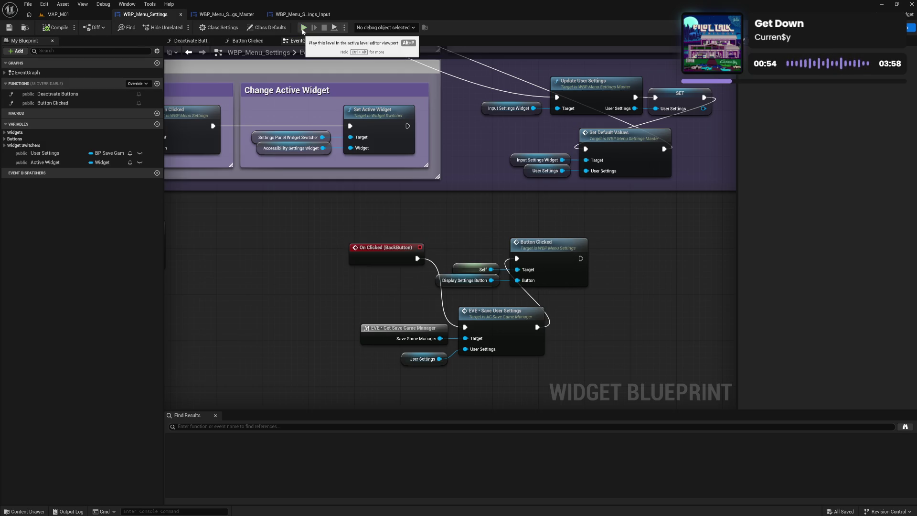
{"action": "left_click", "coordinate": [224, 14]}
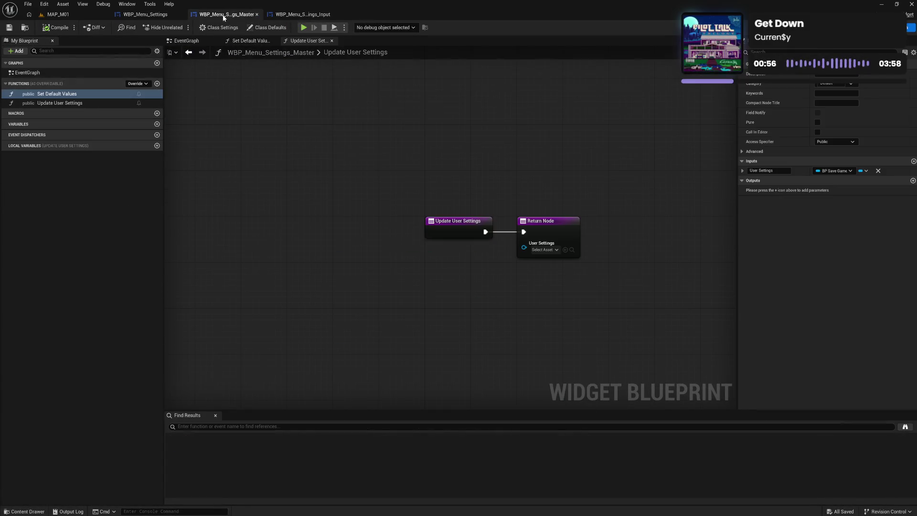
In WBP_Menu_Settings_Input, override Update User Settings and delete its parent call.
{"action": "left_click", "coordinate": [308, 18]}
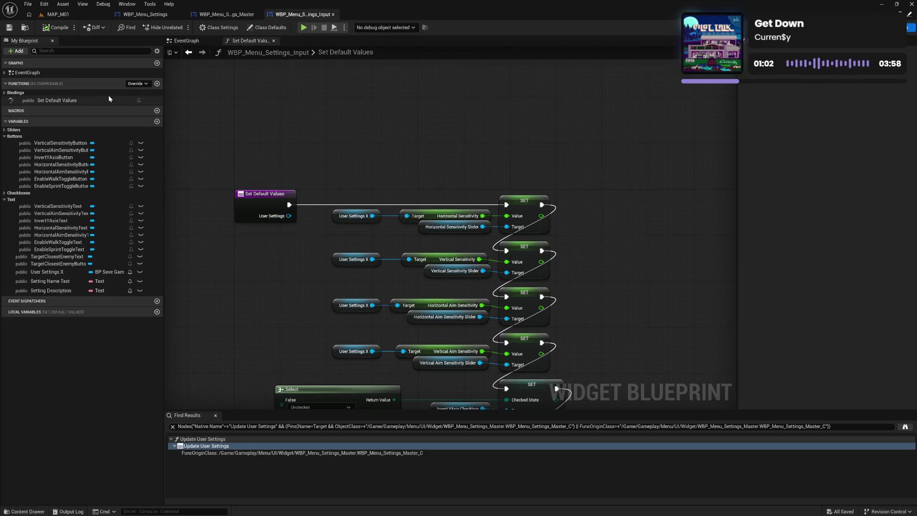
{"action": "left_click", "coordinate": [141, 83]}
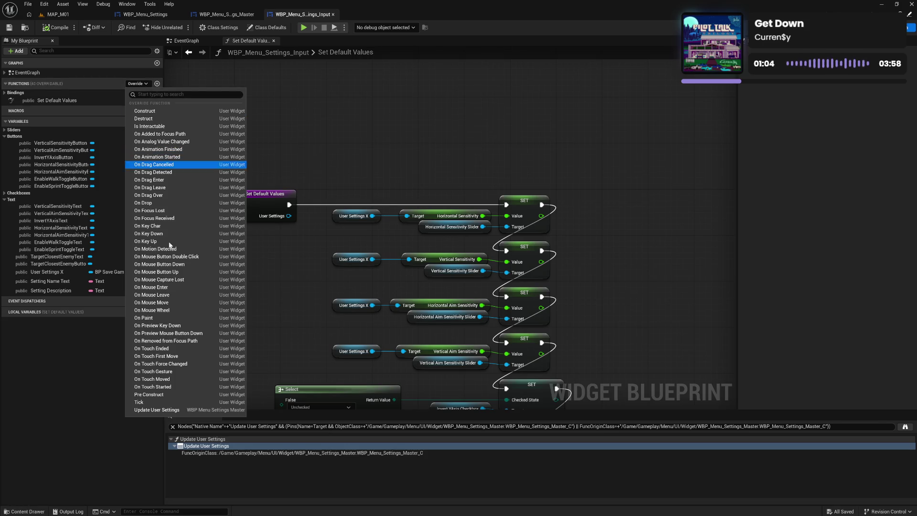
{"action": "left_click", "coordinate": [157, 409]}
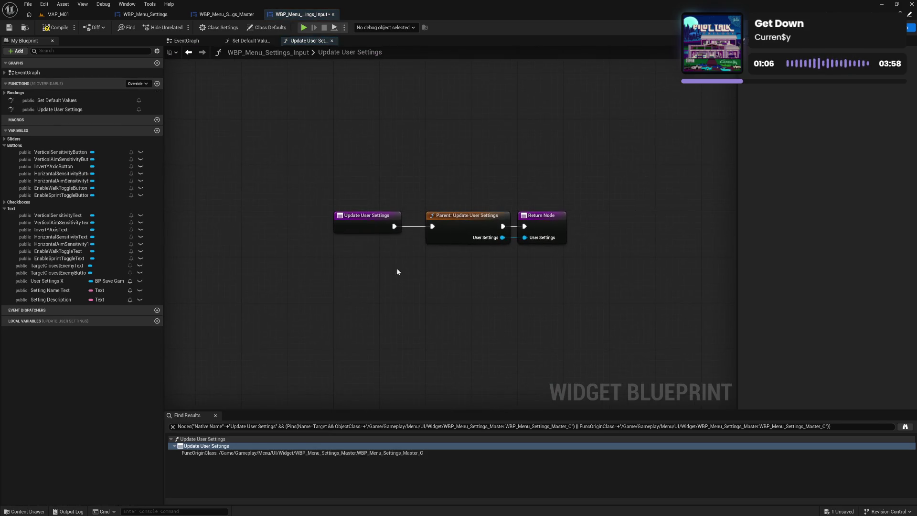
{"action": "left_click", "coordinate": [472, 227]}
{"action": "key", "text": "Delete"}
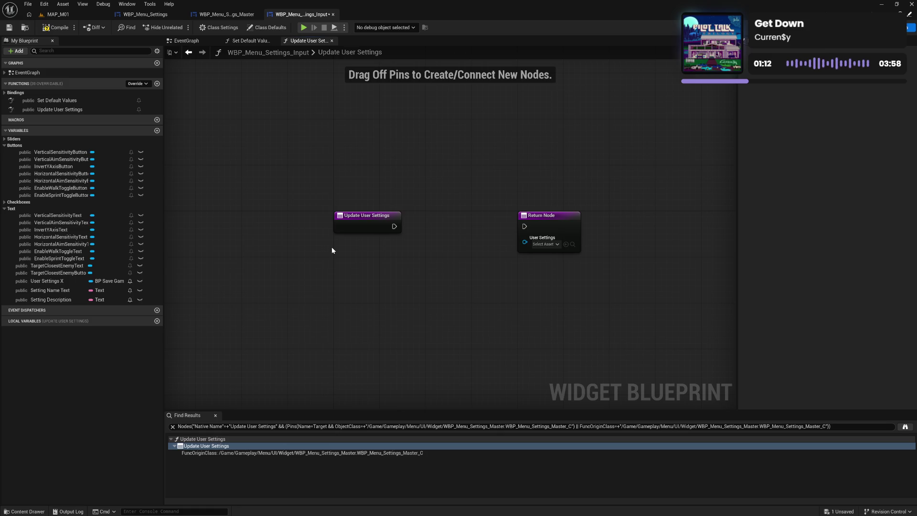
Rename the User Settings X variable to User Settings and return it from the function.
{"action": "double_click", "coordinate": [64, 280]}
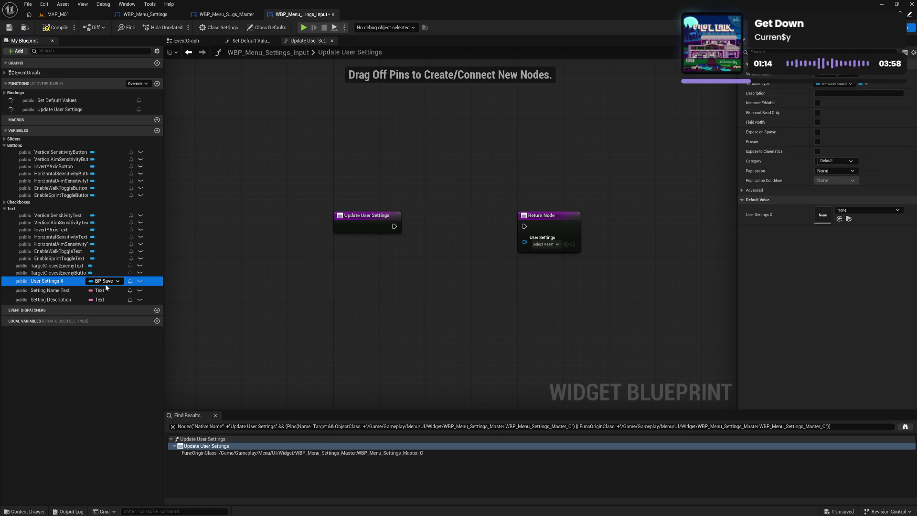
{"action": "key", "text": "End"}
{"action": "key", "text": "BackSpace"}
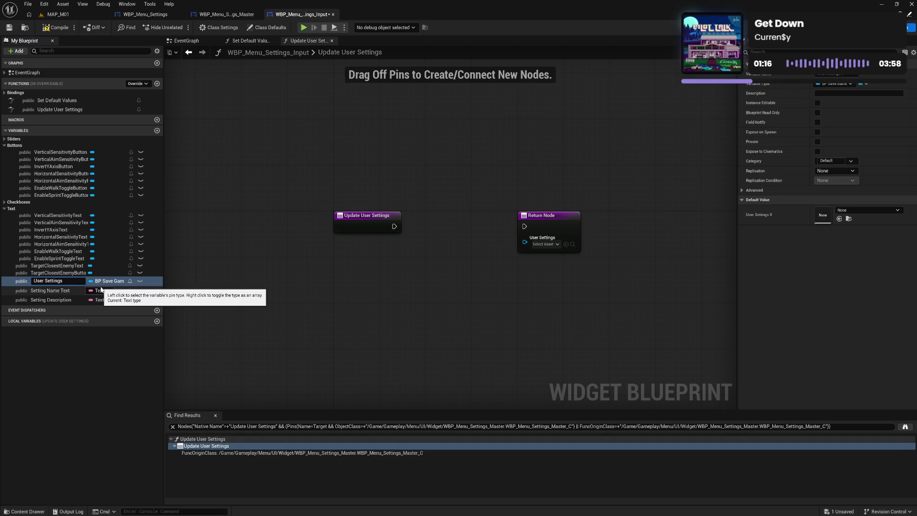
{"action": "key", "text": "Return"}
{"action": "mouse_move", "coordinate": [72, 281]}
{"action": "left_mouse_down"}
{"action": "mouse_move", "coordinate": [535, 248]}
{"action": "mouse_move", "coordinate": [501, 246]}
{"action": "mouse_move", "coordinate": [527, 230]}
{"action": "mouse_move", "coordinate": [499, 238]}
{"action": "left_mouse_up"}
Connect Update User Settings to the Return Node, tidy the three nodes, and compile and save.
{"action": "left_click", "coordinate": [546, 230], "text": "shift"}
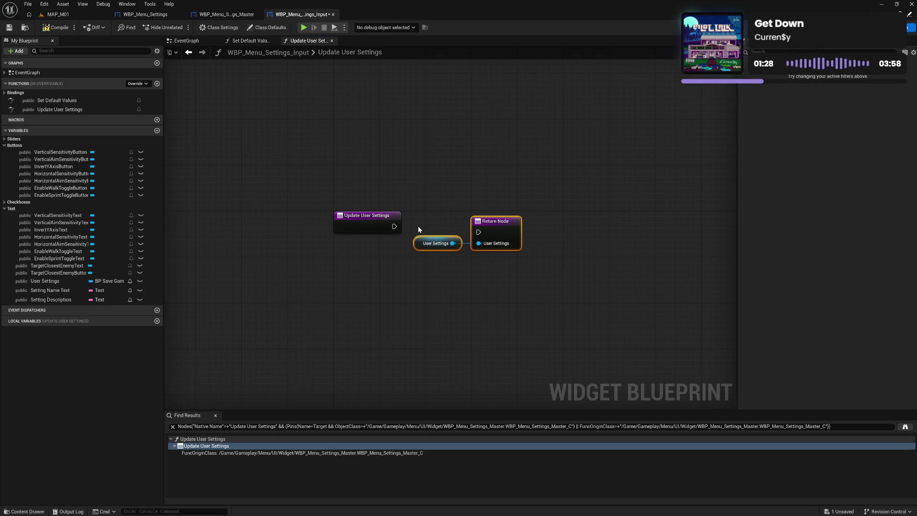
{"action": "left_click_drag", "start_coordinate": [394, 226], "coordinate": [494, 227]}
{"action": "left_click_drag", "start_coordinate": [380, 205], "coordinate": [479, 248]}
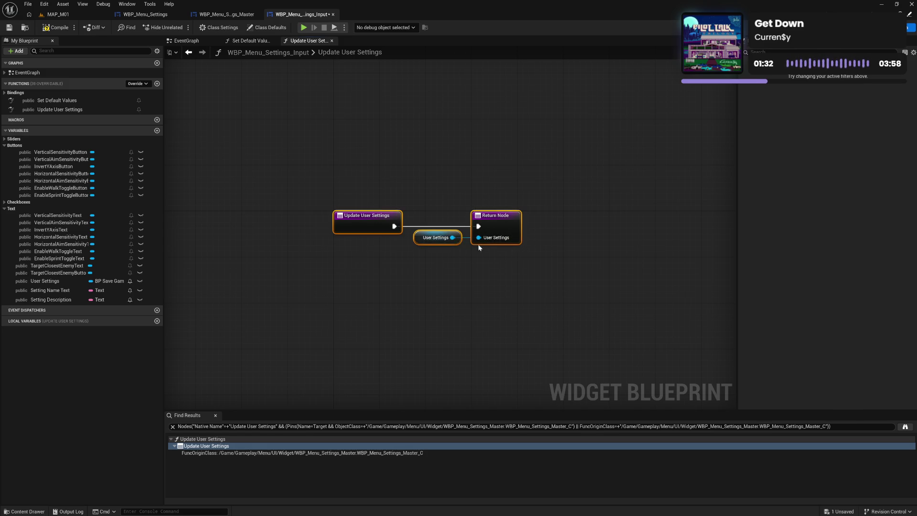
{"action": "left_click_drag", "start_coordinate": [368, 224], "coordinate": [373, 230]}
{"action": "left_click", "coordinate": [350, 175]}
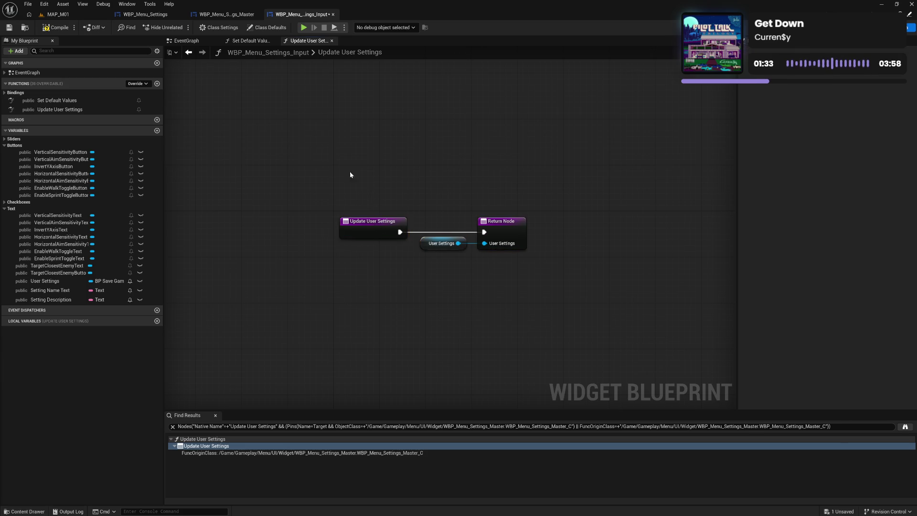
{"action": "left_click", "coordinate": [63, 37]}
{"action": "left_click", "coordinate": [255, 41]}
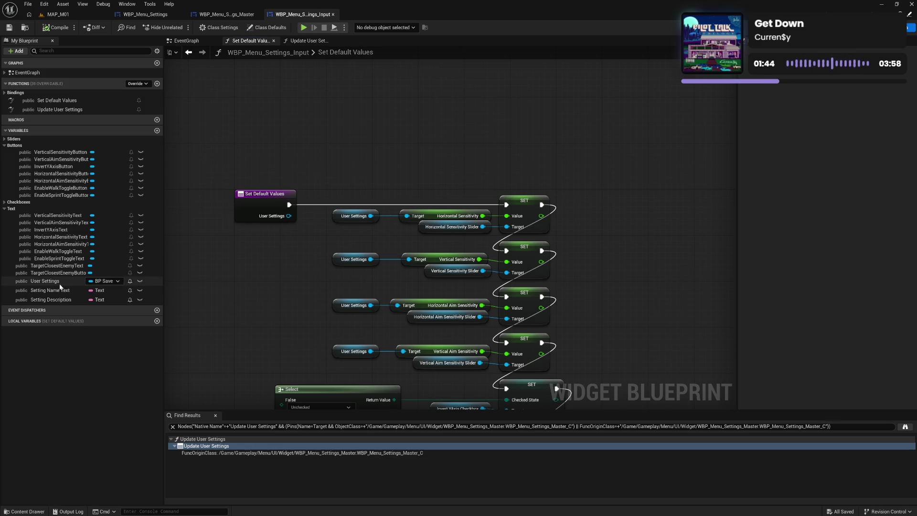
Make Set Default Values first set User Settings from its input via a SET node.
{"action": "mouse_move", "coordinate": [64, 287]}
{"action": "left_mouse_down"}
{"action": "mouse_move", "coordinate": [311, 168]}
{"action": "mouse_move", "coordinate": [321, 149]}
{"action": "left_mouse_up"}
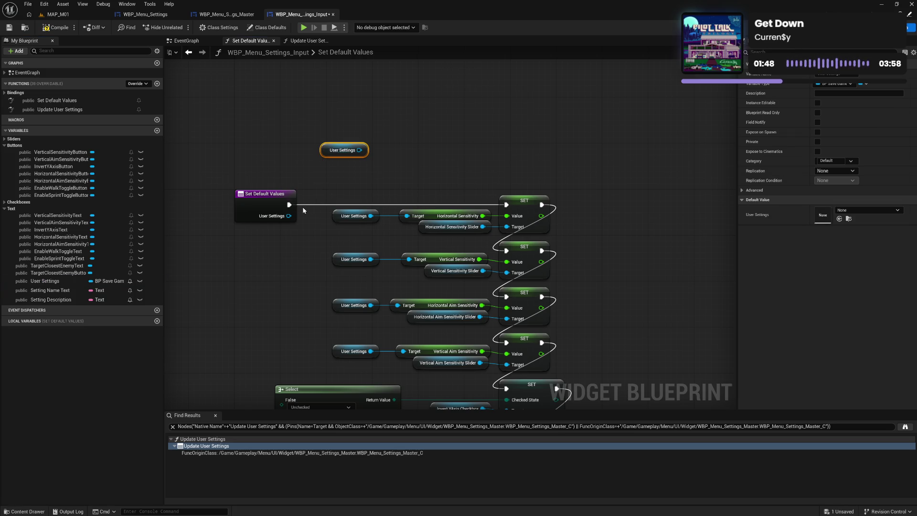
{"action": "mouse_move", "coordinate": [45, 287]}
{"action": "left_mouse_down"}
{"action": "mouse_move", "coordinate": [267, 232]}
{"action": "mouse_move", "coordinate": [282, 218]}
{"action": "left_mouse_up"}
{"action": "left_click_drag", "start_coordinate": [389, 210], "coordinate": [345, 182]}
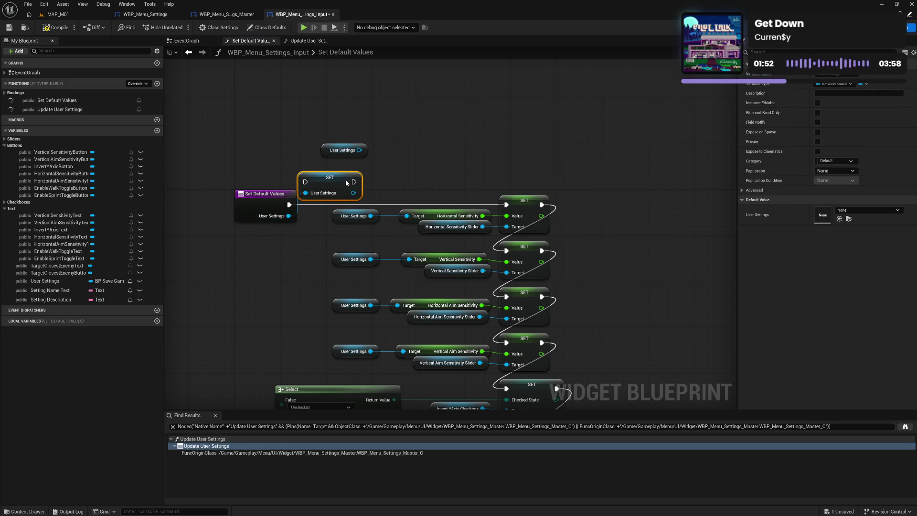
{"action": "left_click_drag", "start_coordinate": [281, 202], "coordinate": [234, 202]}
{"action": "mouse_move", "coordinate": [324, 181]}
{"action": "left_mouse_down"}
{"action": "mouse_move", "coordinate": [287, 204]}
{"action": "mouse_move", "coordinate": [266, 204]}
{"action": "mouse_move", "coordinate": [507, 204]}
{"action": "left_mouse_up"}
{"action": "mouse_move", "coordinate": [219, 179]}
{"action": "left_mouse_down"}
{"action": "mouse_move", "coordinate": [268, 210]}
{"action": "mouse_move", "coordinate": [281, 202]}
{"action": "left_mouse_up"}
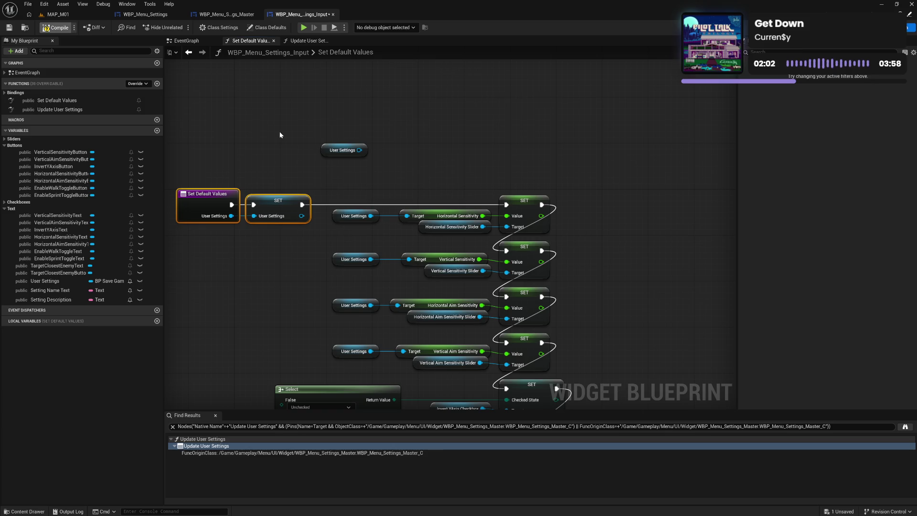
Delete the leftover User Settings getter, then compile and save the blueprint.
{"action": "left_click_drag", "start_coordinate": [298, 128], "coordinate": [378, 173]}
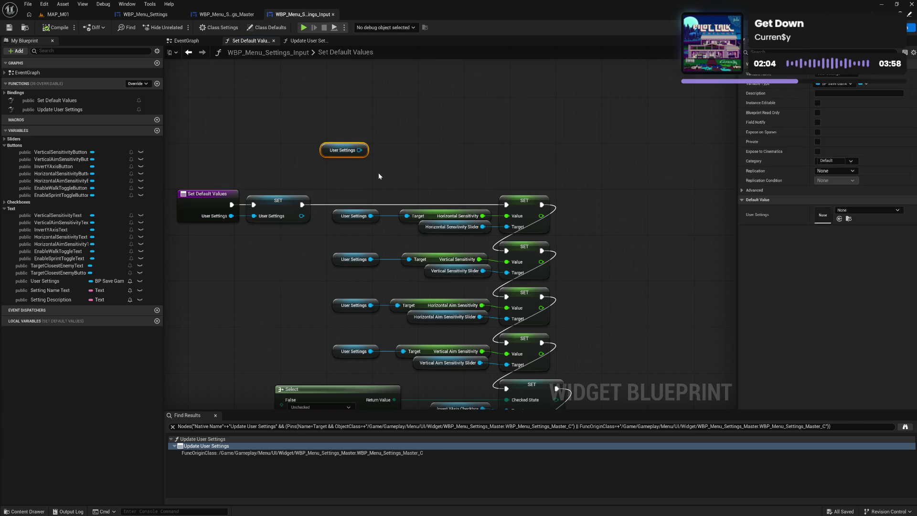
{"action": "key", "text": "Delete"}
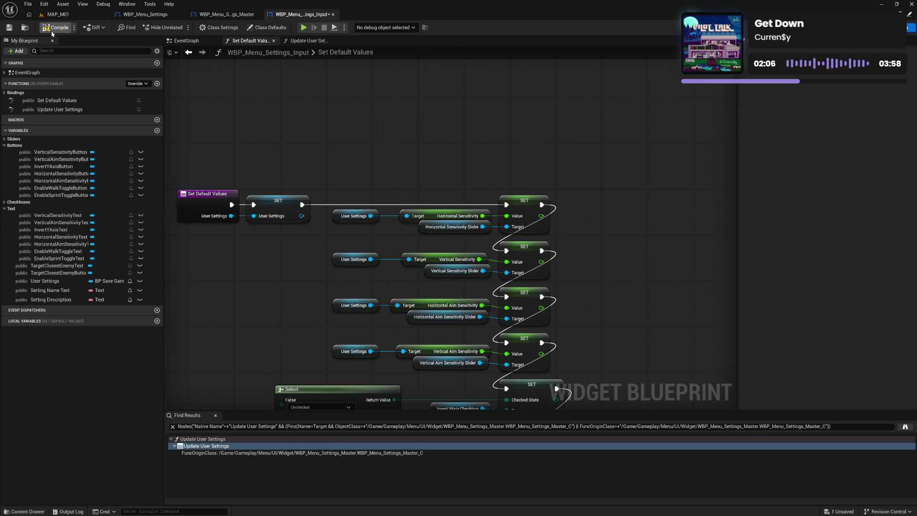
{"action": "left_click", "coordinate": [53, 31]}
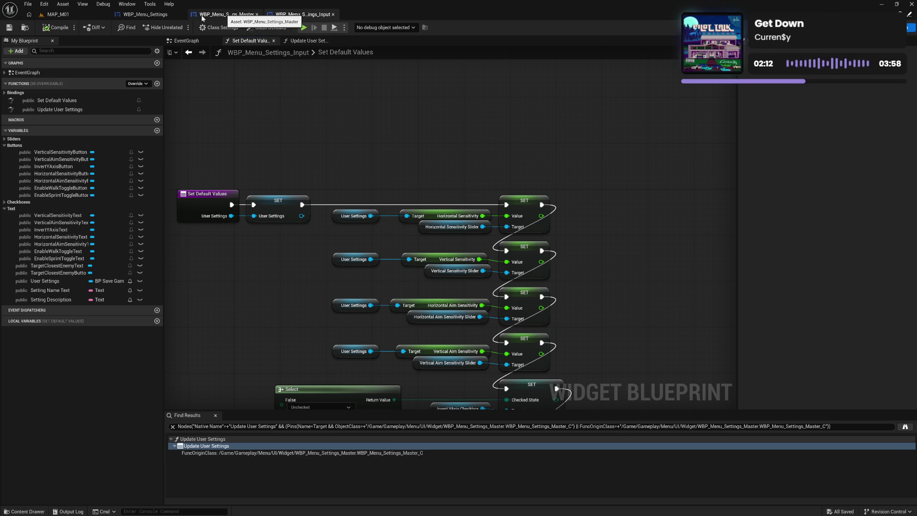
{"action": "left_click", "coordinate": [157, 17]}
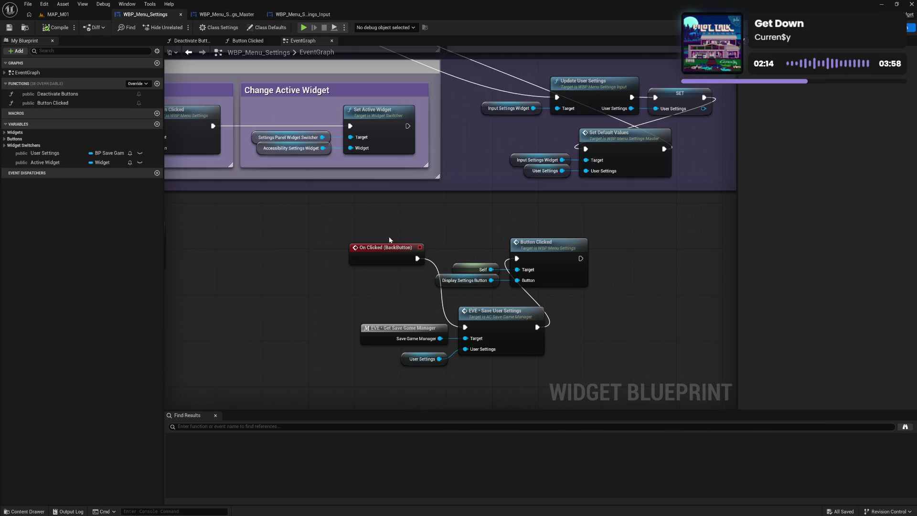
Move On Clicked (BackButton) down beside Get Save Game Manager in the save chain.
{"action": "mouse_move", "coordinate": [384, 254]}
{"action": "left_mouse_down"}
{"action": "mouse_move", "coordinate": [344, 270]}
{"action": "mouse_move", "coordinate": [306, 325]}
{"action": "left_mouse_up"}
{"action": "left_click", "coordinate": [398, 222]}
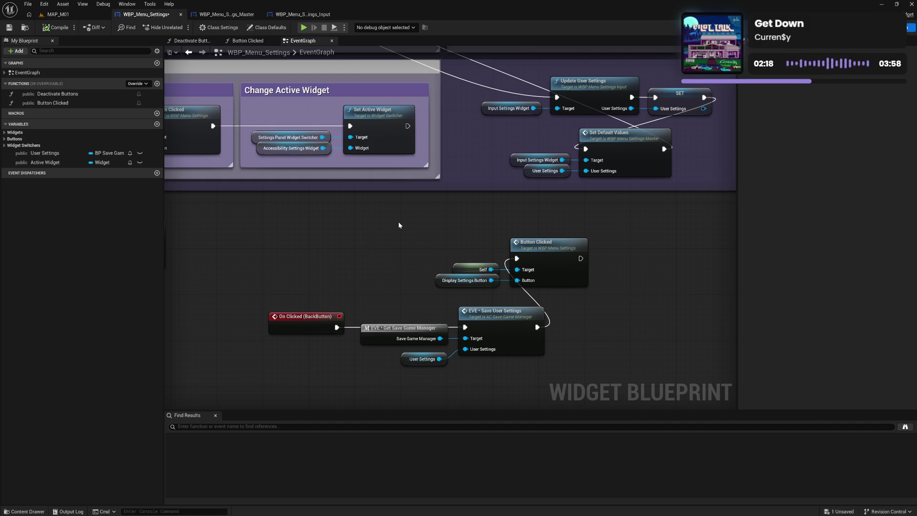
{"action": "mouse_move", "coordinate": [398, 222]}
{"action": "left_mouse_down"}
{"action": "mouse_move", "coordinate": [356, 244]}
{"action": "mouse_move", "coordinate": [373, 287]}
{"action": "left_mouse_up"}
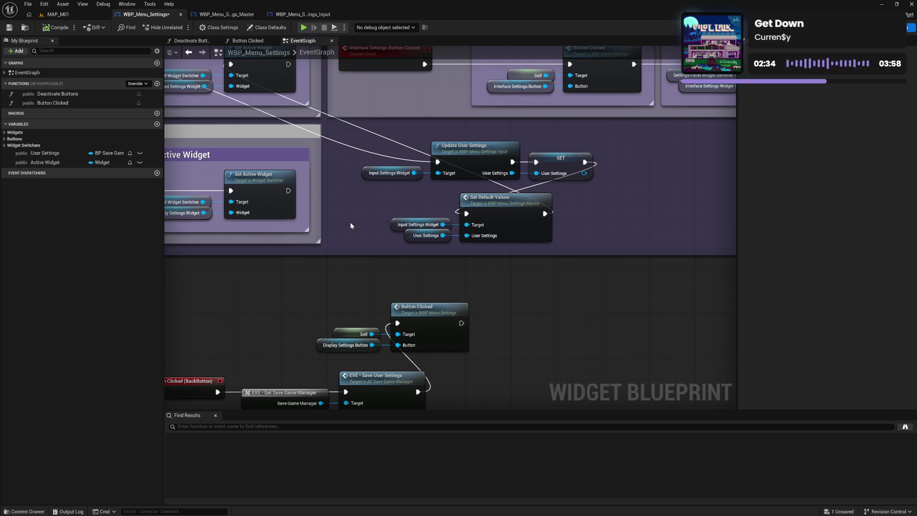
Break the execution links around Update User Settings, SET, Set Default Values and Set Active Widget.
{"action": "left_click_drag", "start_coordinate": [336, 214], "coordinate": [451, 287]}
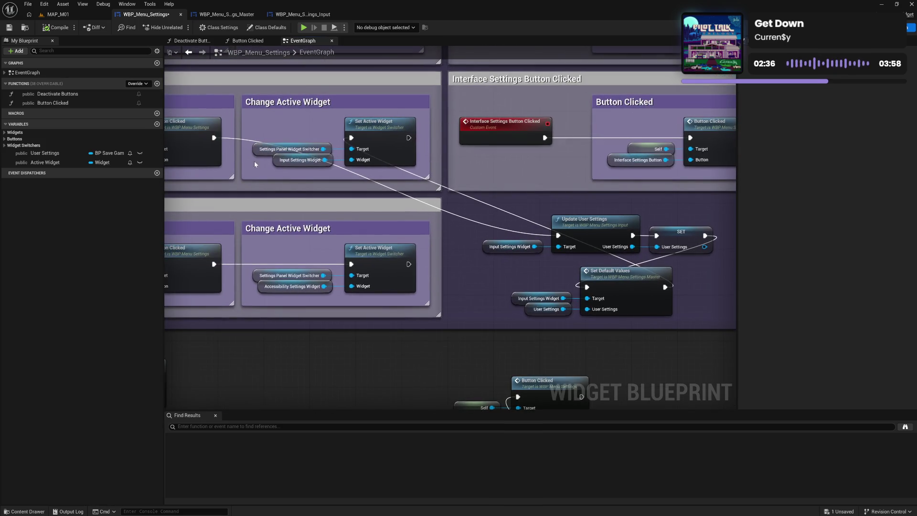
{"action": "left_click", "coordinate": [214, 138], "text": "alt"}
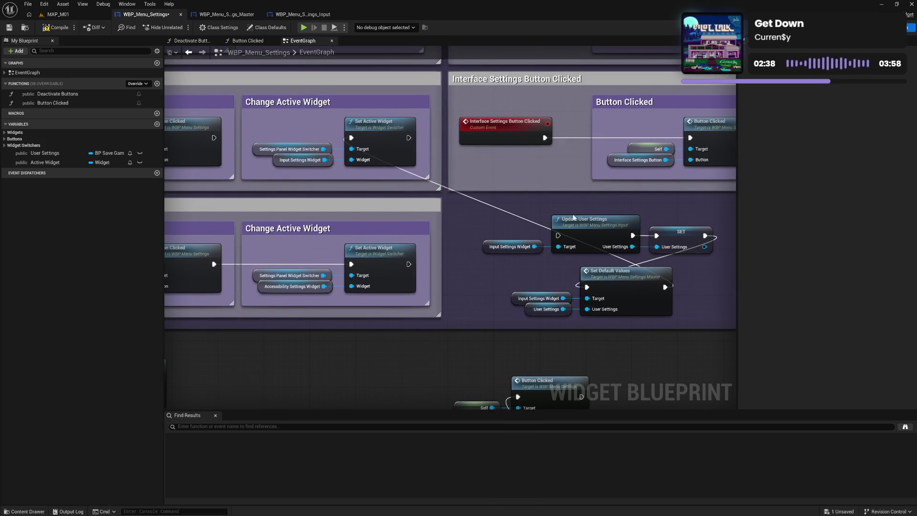
{"action": "left_click", "coordinate": [705, 236], "text": "alt"}
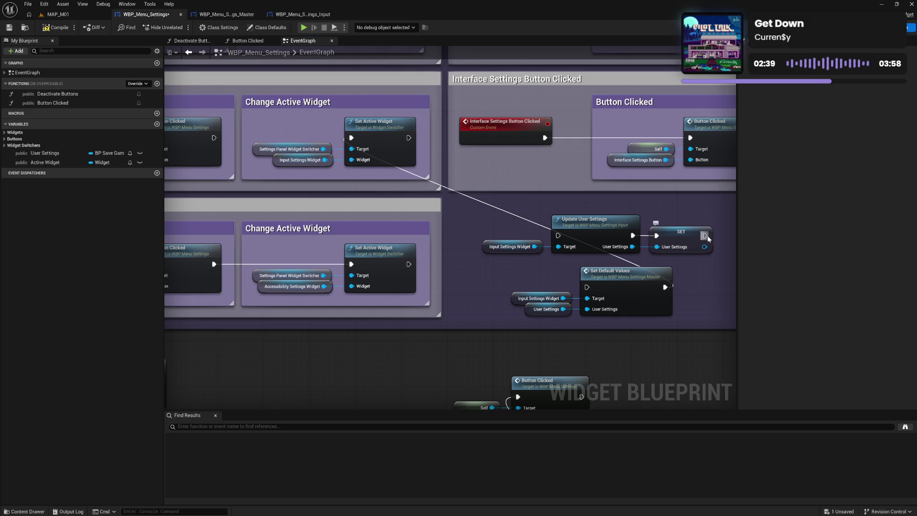
{"action": "left_click", "coordinate": [665, 287], "text": "alt"}
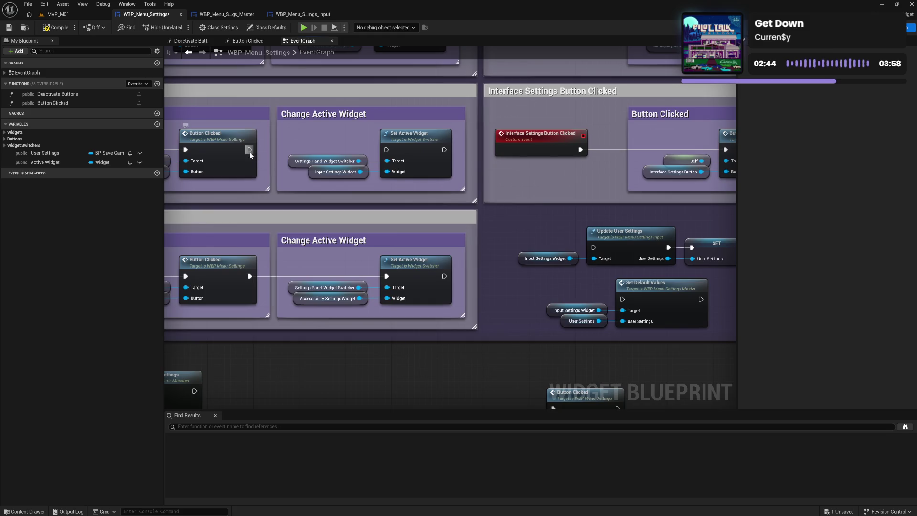
Chain Button Clicked into Set Default Values then Set Active Widget, compile, and add an Active Widget getter.
{"action": "mouse_move", "coordinate": [249, 149]}
{"action": "left_mouse_down"}
{"action": "mouse_move", "coordinate": [385, 238]}
{"action": "mouse_move", "coordinate": [554, 293]}
{"action": "mouse_move", "coordinate": [623, 302]}
{"action": "mouse_move", "coordinate": [650, 321]}
{"action": "mouse_move", "coordinate": [640, 307]}
{"action": "mouse_move", "coordinate": [620, 306]}
{"action": "left_mouse_up"}
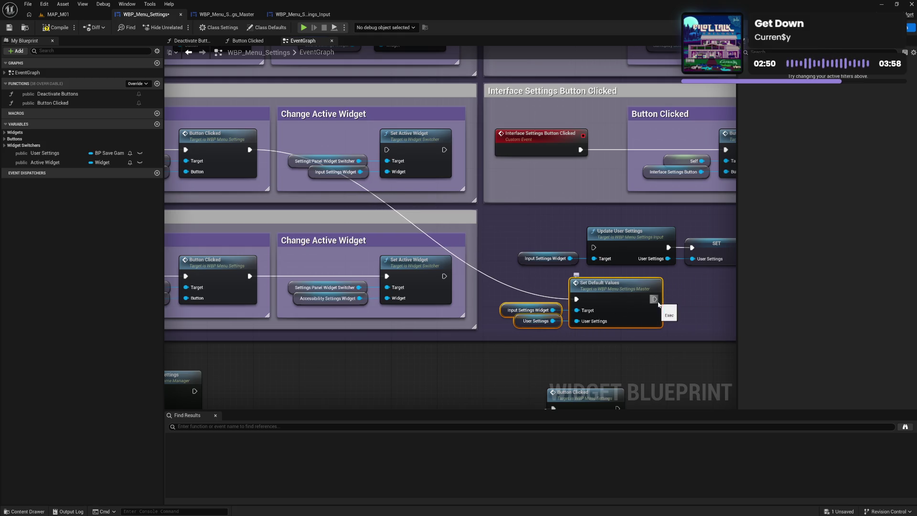
{"action": "left_click_drag", "start_coordinate": [655, 299], "coordinate": [387, 150]}
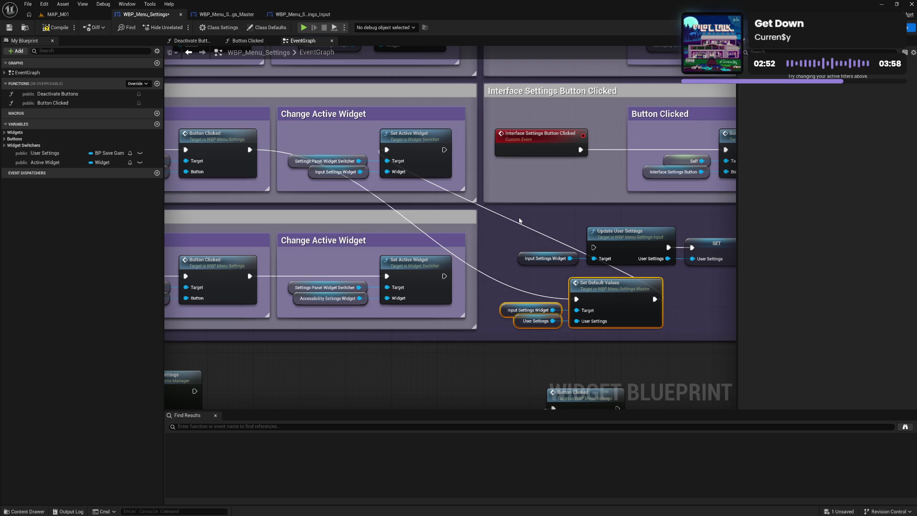
{"action": "left_click", "coordinate": [478, 205]}
{"action": "left_click", "coordinate": [51, 29]}
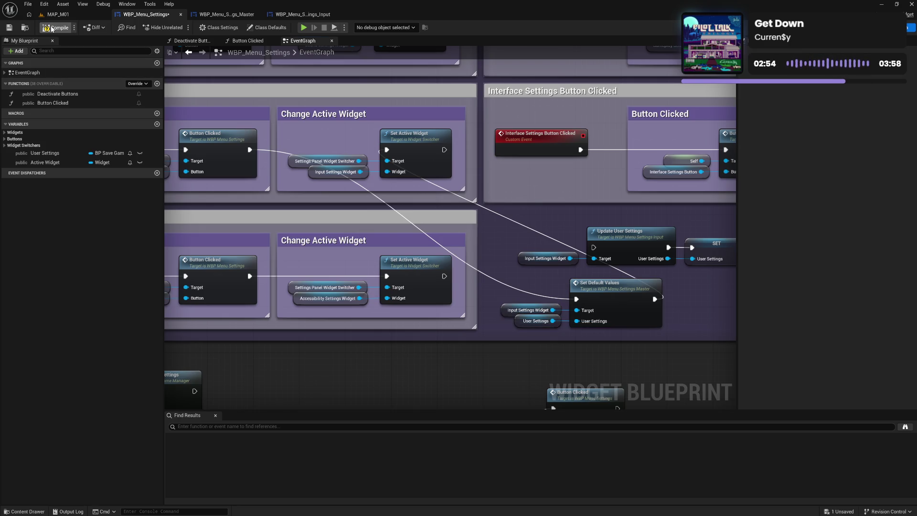
{"action": "left_click", "coordinate": [11, 28]}
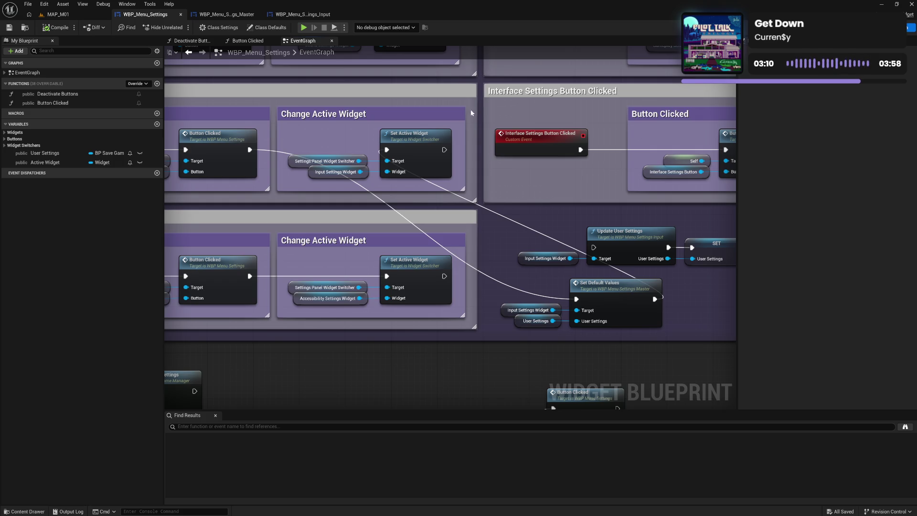
{"action": "mouse_move", "coordinate": [51, 162]}
{"action": "left_mouse_down"}
{"action": "mouse_move", "coordinate": [409, 319]}
{"action": "mouse_move", "coordinate": [518, 351]}
{"action": "left_mouse_up"}
Place the Active Widget getter and detach Input Settings Widget from Update User Settings' target.
{"action": "left_click", "coordinate": [532, 359]}
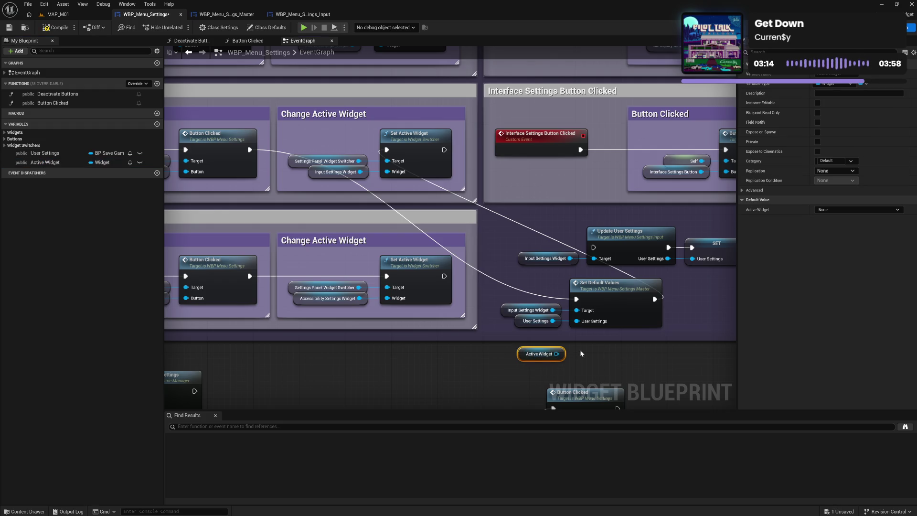
{"action": "left_click_drag", "start_coordinate": [556, 354], "coordinate": [593, 260]}
{"action": "left_click", "coordinate": [580, 303]}
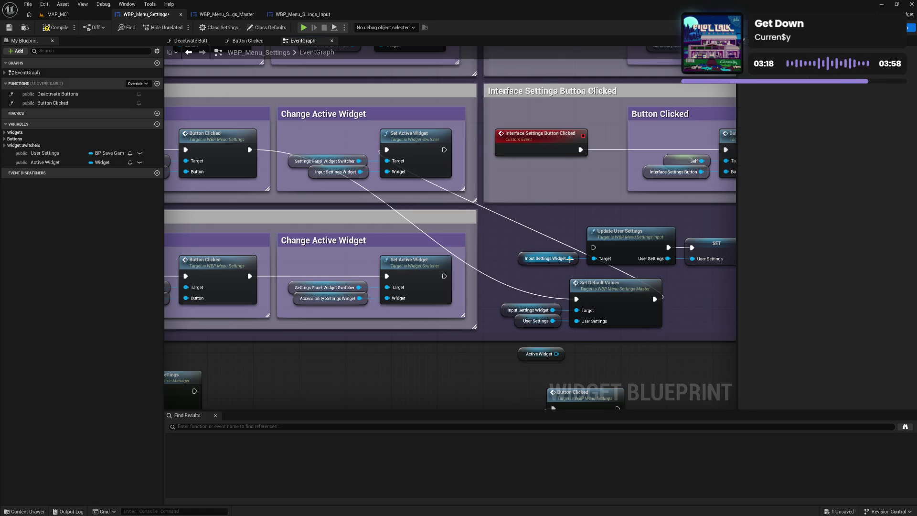
{"action": "left_click", "coordinate": [595, 259], "text": "alt"}
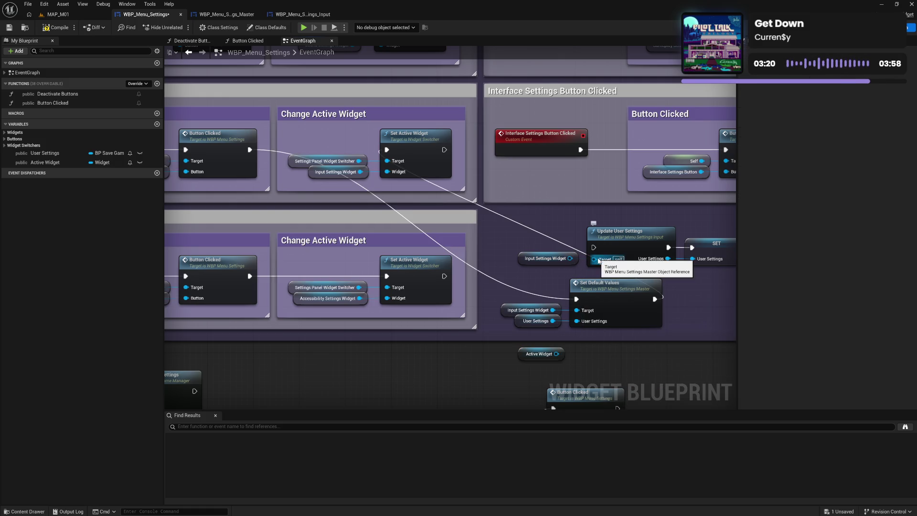
Change the Active Widget variable type to WBP Menu Settings Master.
{"action": "left_click", "coordinate": [112, 165]}
{"action": "type", "text": "wbp mast"}
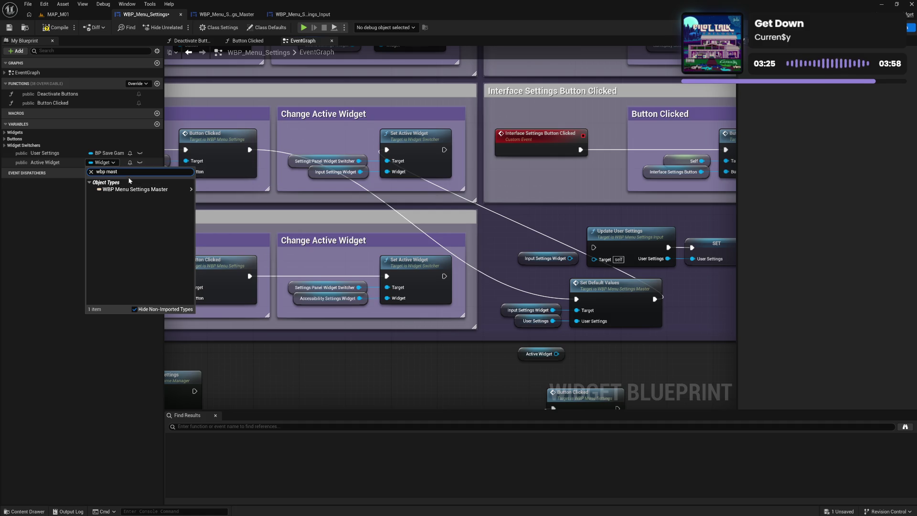
{"action": "left_click", "coordinate": [136, 183]}
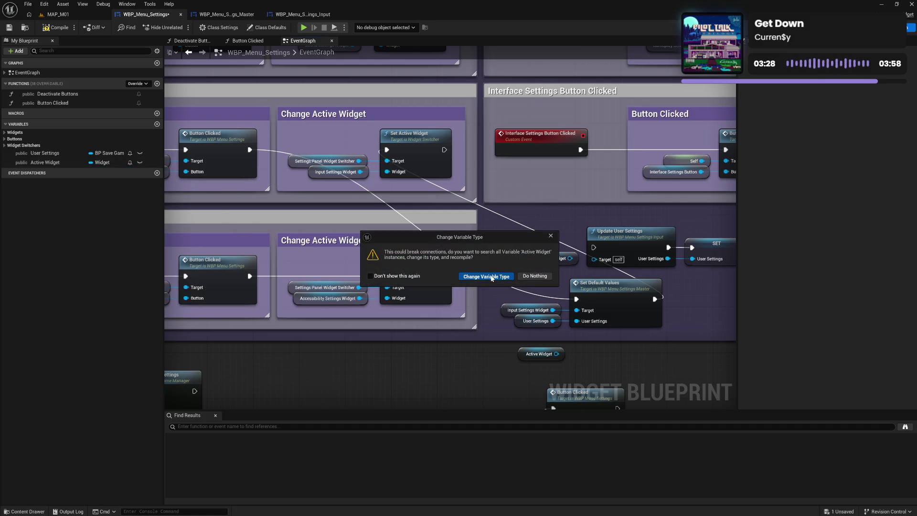
{"action": "left_click", "coordinate": [491, 277]}
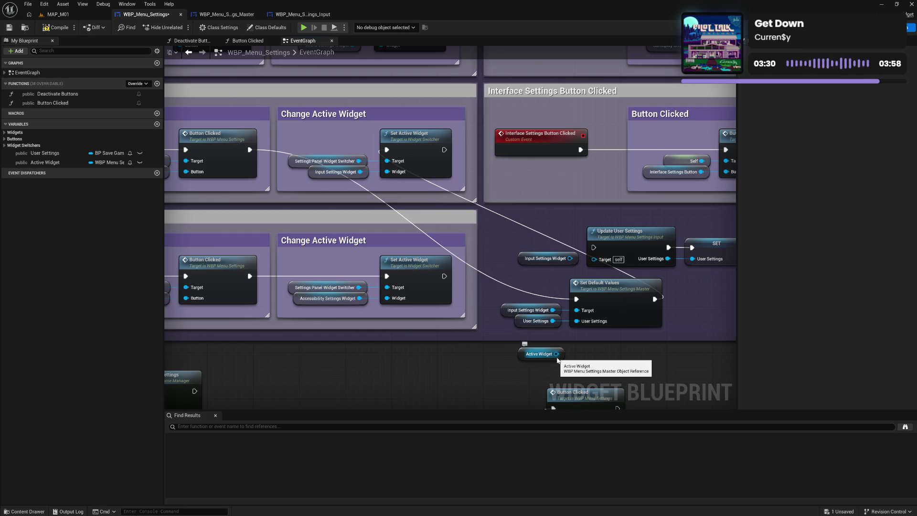
Connect Active Widget to Update User Settings' target, place it and SET below Set Default Values, and save.
{"action": "mouse_move", "coordinate": [556, 354]}
{"action": "left_mouse_down"}
{"action": "mouse_move", "coordinate": [595, 276]}
{"action": "mouse_move", "coordinate": [594, 259]}
{"action": "left_mouse_up"}
{"action": "left_click_drag", "start_coordinate": [624, 219], "coordinate": [724, 261]}
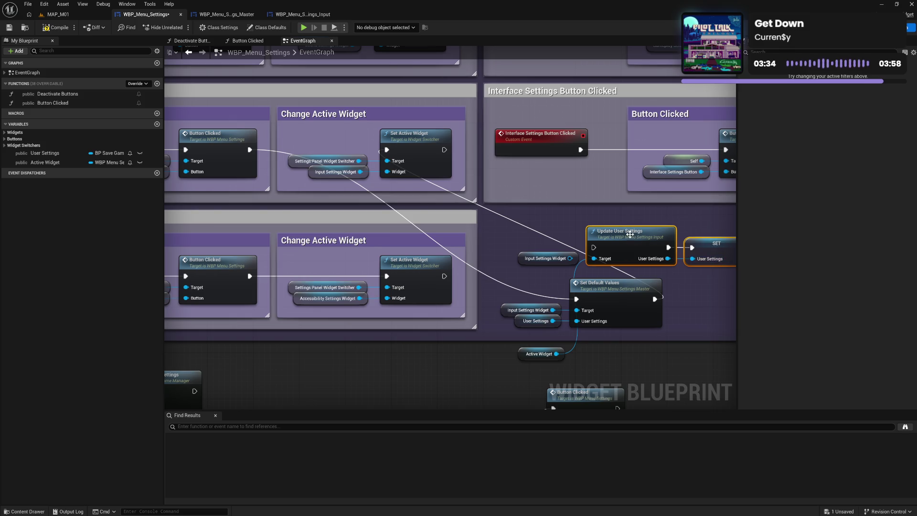
{"action": "left_click_drag", "start_coordinate": [629, 234], "coordinate": [611, 343]}
{"action": "mouse_move", "coordinate": [517, 352]}
{"action": "left_mouse_down"}
{"action": "mouse_move", "coordinate": [517, 369]}
{"action": "mouse_move", "coordinate": [731, 377]}
{"action": "left_mouse_up"}
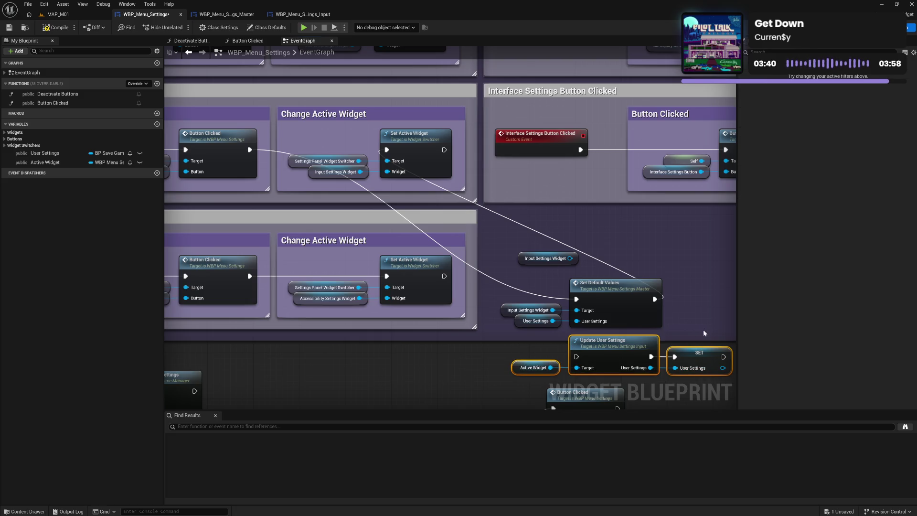
{"action": "mouse_move", "coordinate": [703, 328]}
{"action": "left_mouse_down"}
{"action": "mouse_move", "coordinate": [661, 280]}
{"action": "mouse_move", "coordinate": [624, 259]}
{"action": "left_mouse_up"}
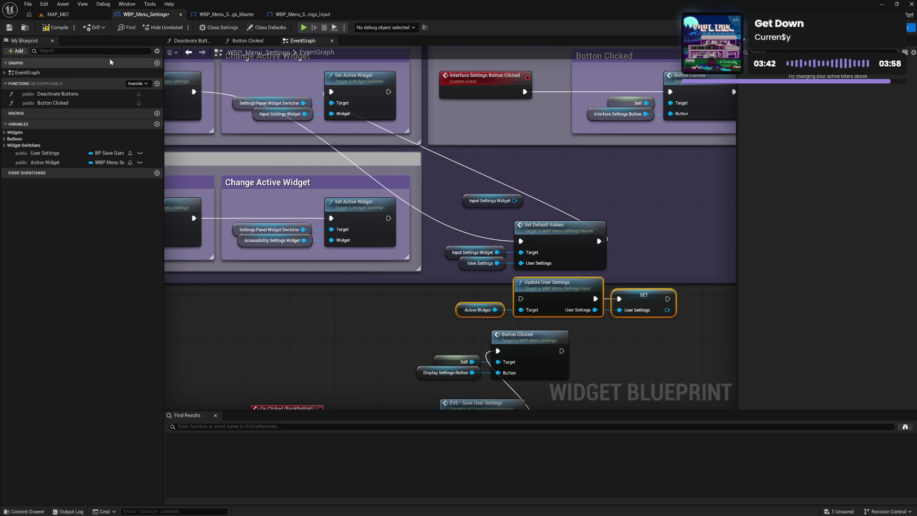
{"action": "left_click", "coordinate": [55, 27]}
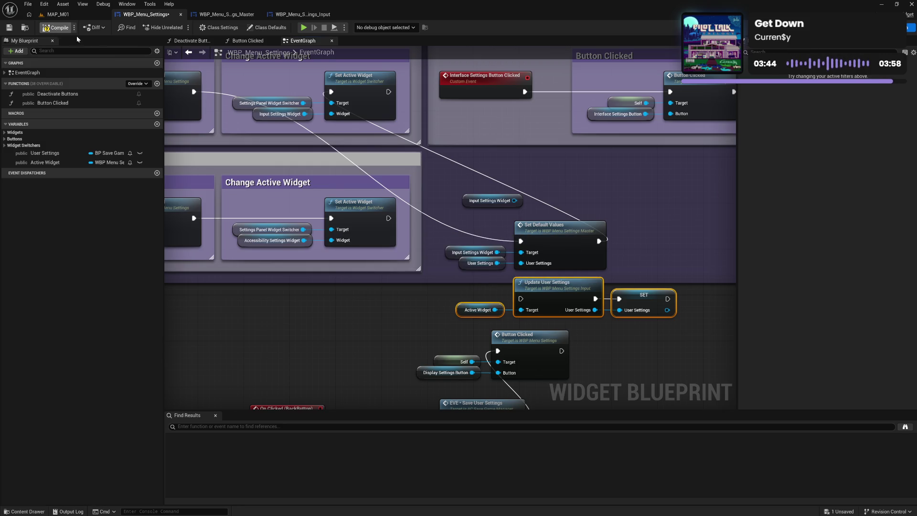
{"action": "key", "text": "ctrl+z"}
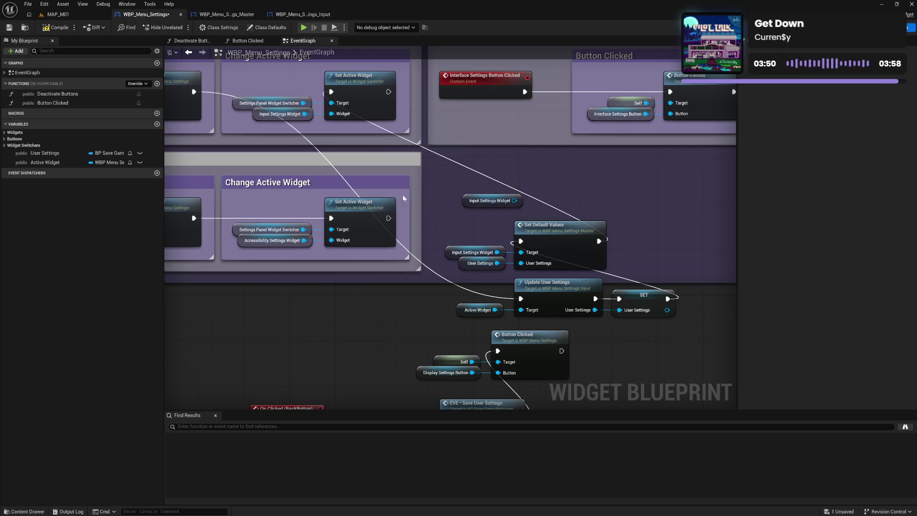
{"action": "left_click", "coordinate": [52, 30]}
Look over the finished event graph, then start a Play in Editor test session.
{"action": "mouse_move", "coordinate": [533, 168]}
{"action": "left_mouse_down"}
{"action": "mouse_move", "coordinate": [530, 194]}
{"action": "mouse_move", "coordinate": [495, 177]}
{"action": "left_mouse_up"}
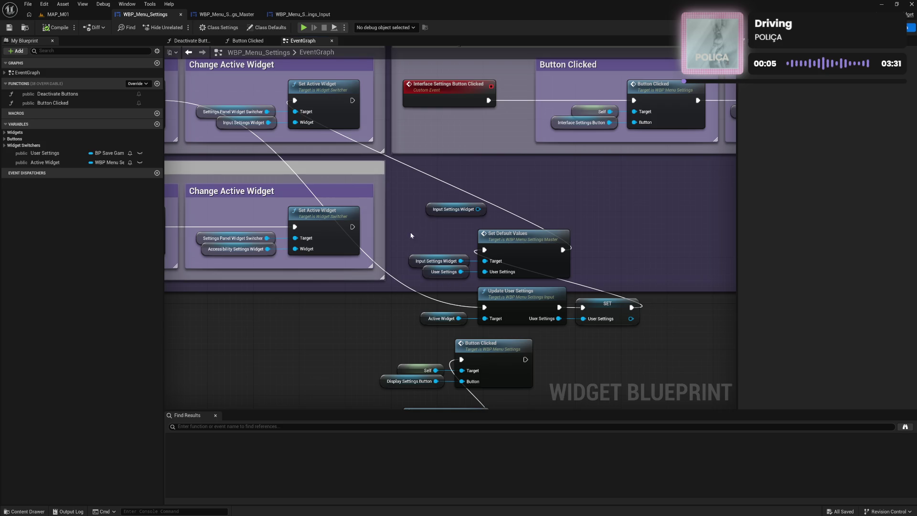
{"action": "left_click_drag", "start_coordinate": [426, 252], "coordinate": [441, 208]}
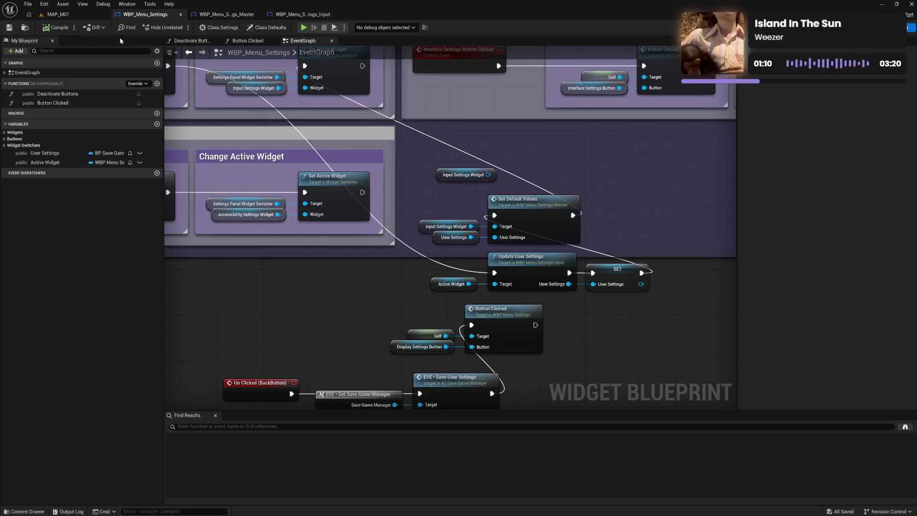
{"action": "left_click", "coordinate": [303, 27]}
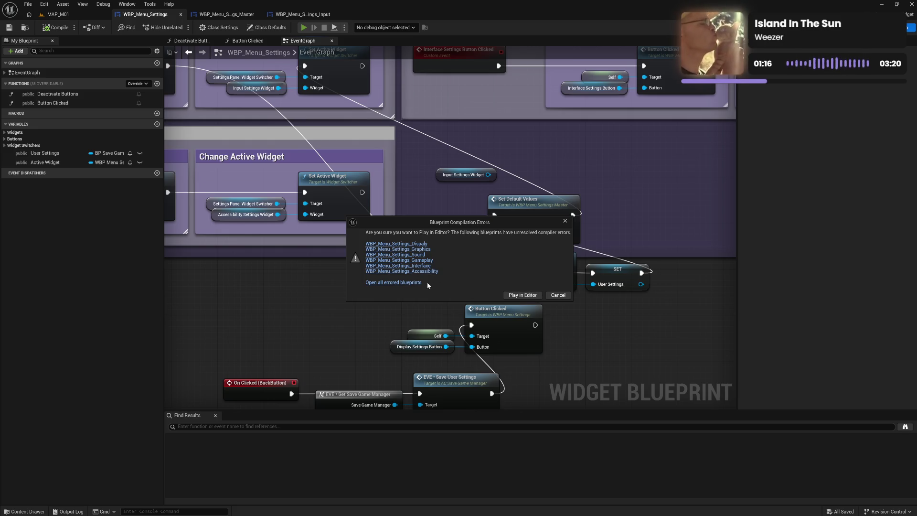
Open WBP_Menu_Settings_Display, delete its Update User Settings event and save nodes, and compile.
{"action": "left_click", "coordinate": [402, 244]}
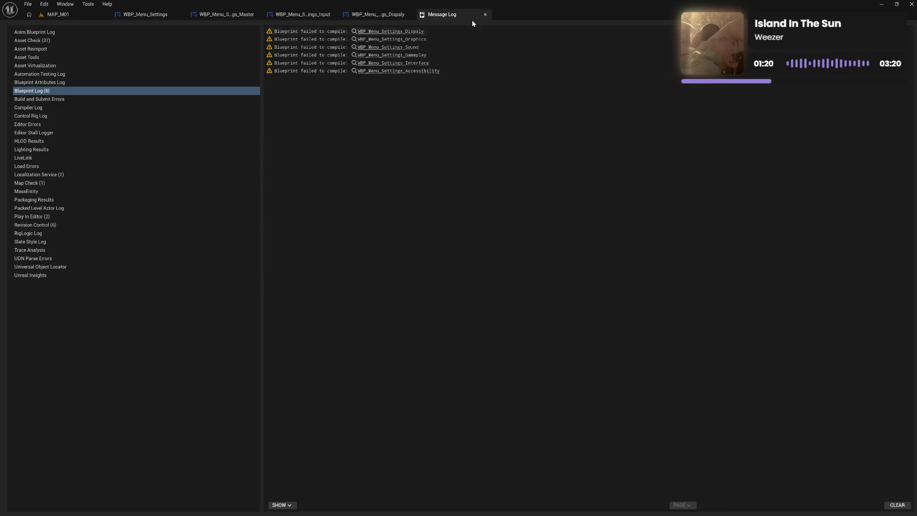
{"action": "left_click", "coordinate": [485, 14]}
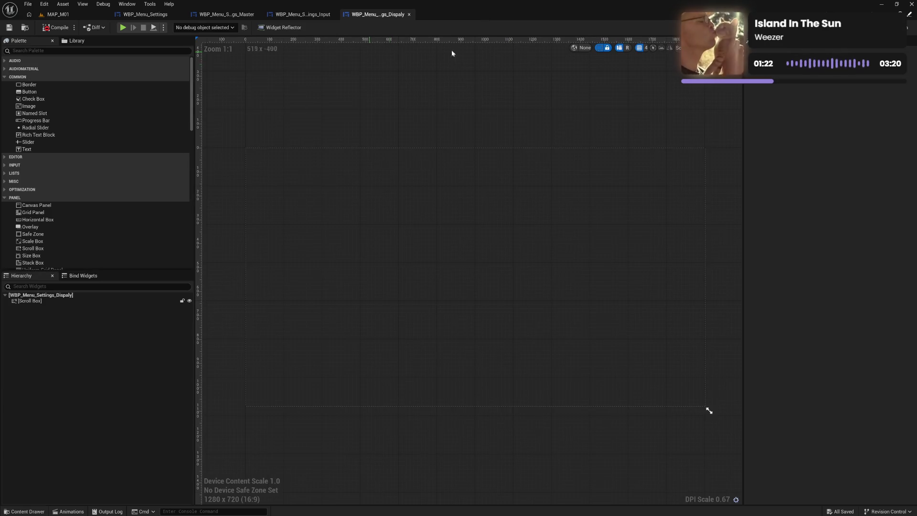
{"action": "left_click", "coordinate": [909, 27]}
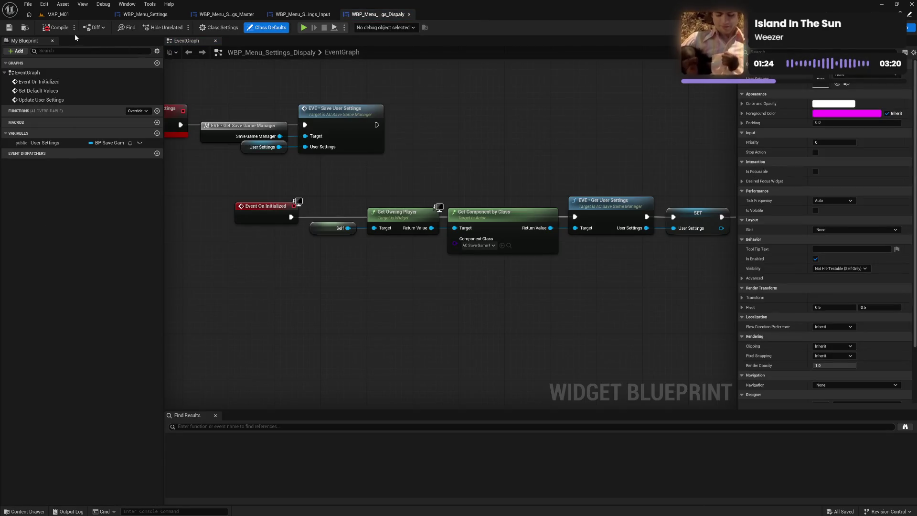
{"action": "left_click_drag", "start_coordinate": [282, 91], "coordinate": [430, 117]}
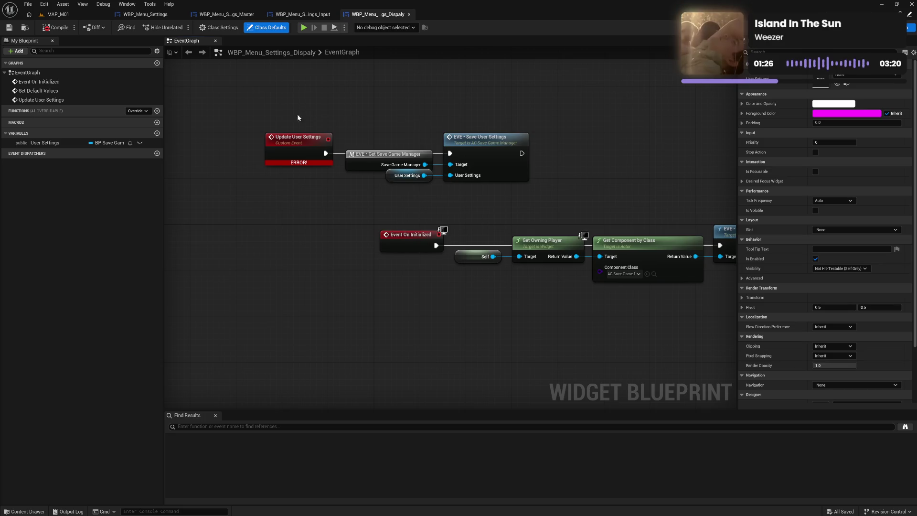
{"action": "left_click_drag", "start_coordinate": [298, 118], "coordinate": [491, 196]}
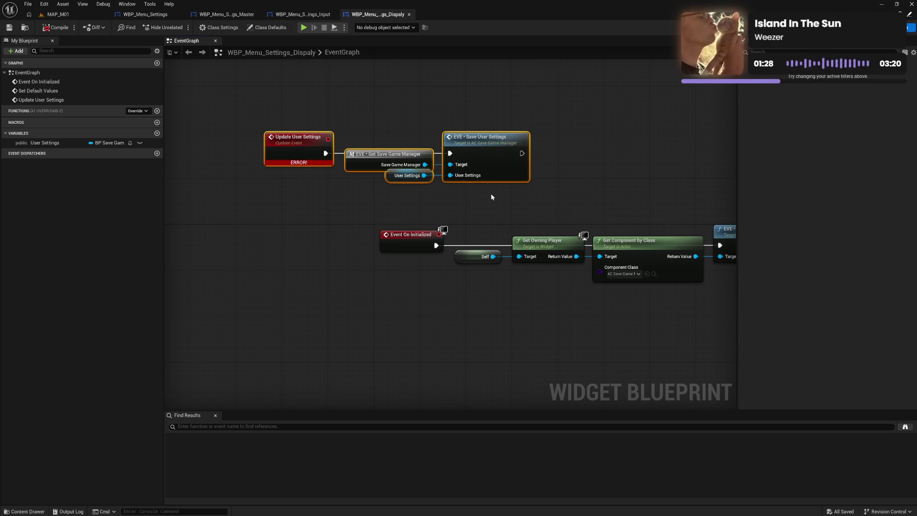
{"action": "key", "text": "Delete"}
{"action": "scroll", "coordinate": [413, 193], "scroll_direction": "down", "scroll_amount": 5}
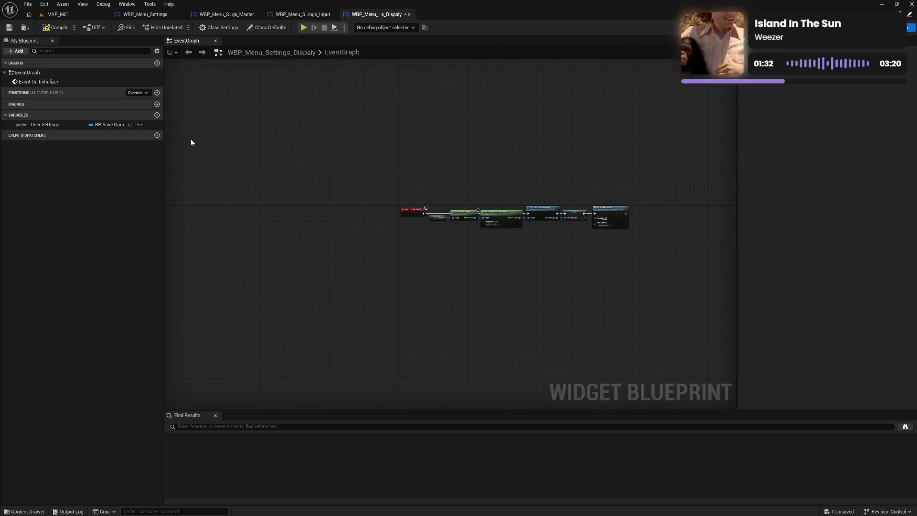
{"action": "left_click", "coordinate": [48, 30]}
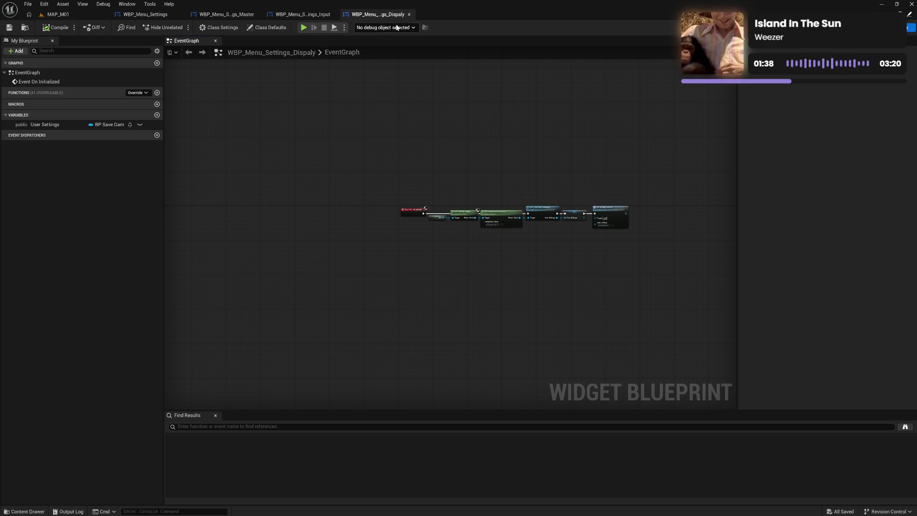
Close the Display editor and open WBP_Menu_Settings_Accessibility's graph from the Content Drawer.
{"action": "left_click", "coordinate": [409, 14]}
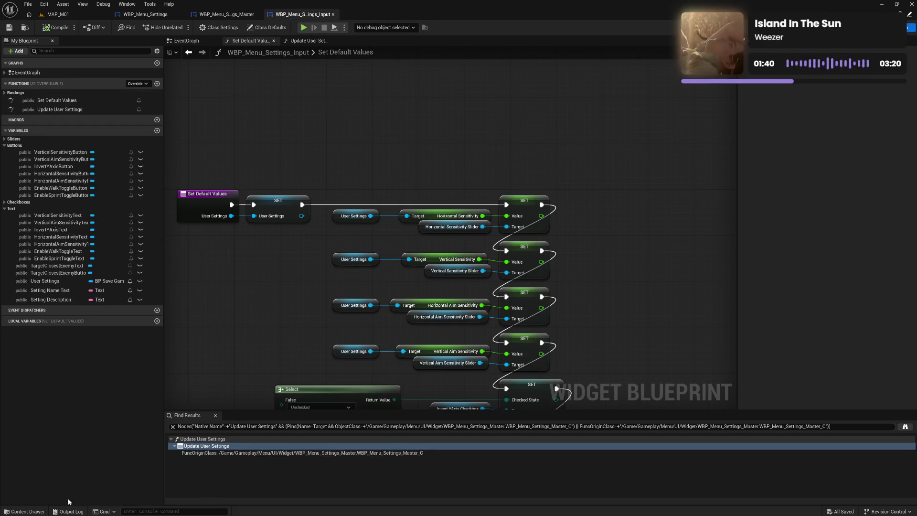
{"action": "left_click", "coordinate": [25, 511]}
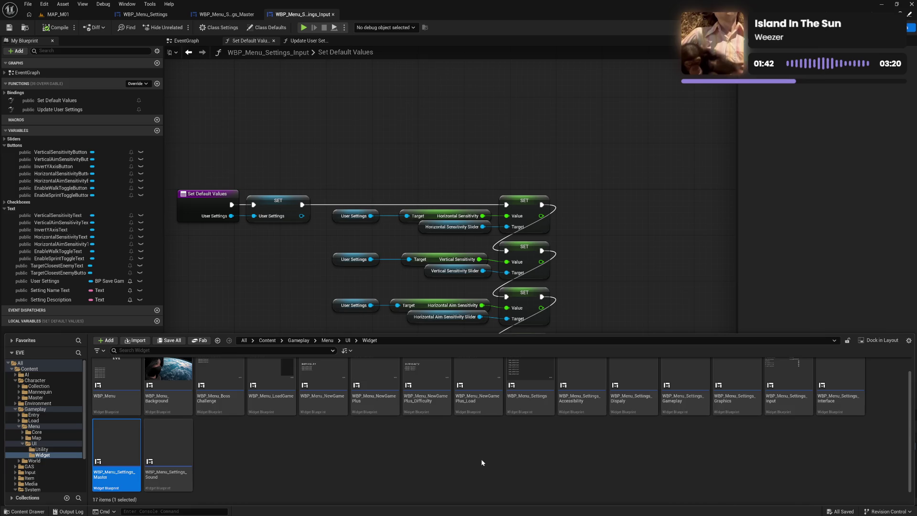
{"action": "double_click", "coordinate": [603, 405]}
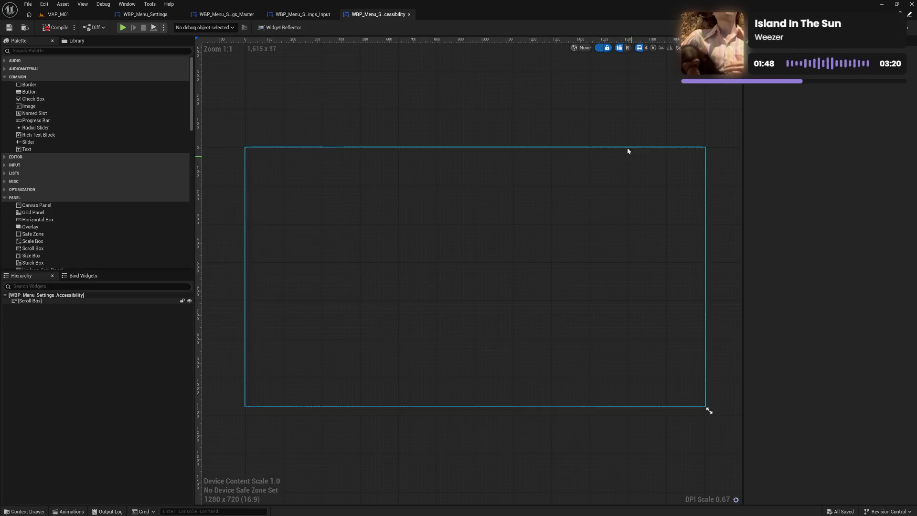
{"action": "left_click", "coordinate": [910, 27]}
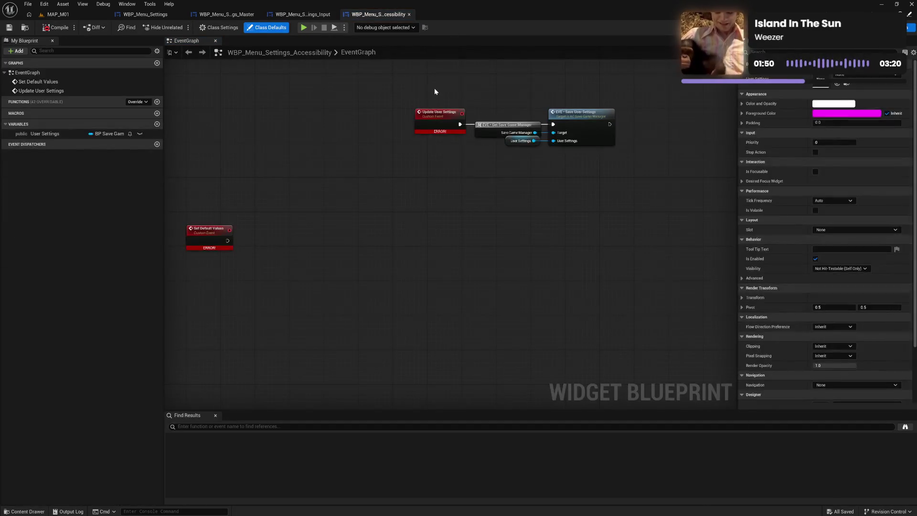
Delete the Update User Settings and Set Default Values events, then compile, save and close the widget.
{"action": "left_click_drag", "start_coordinate": [434, 88], "coordinate": [553, 173]}
{"action": "key", "text": "Delete"}
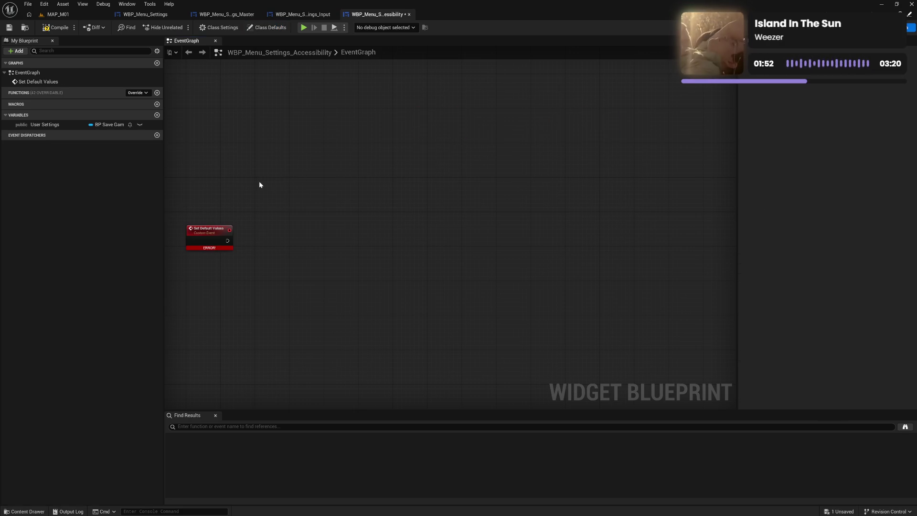
{"action": "left_click_drag", "start_coordinate": [259, 182], "coordinate": [184, 225]}
{"action": "key", "text": "Delete"}
{"action": "left_click", "coordinate": [56, 27]}
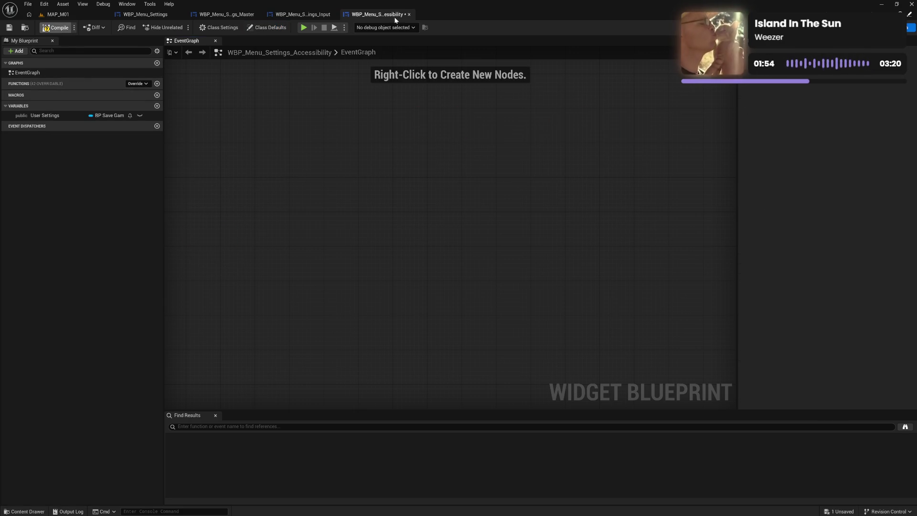
{"action": "left_click", "coordinate": [409, 17]}
{"action": "key", "text": "ctrl+space"}
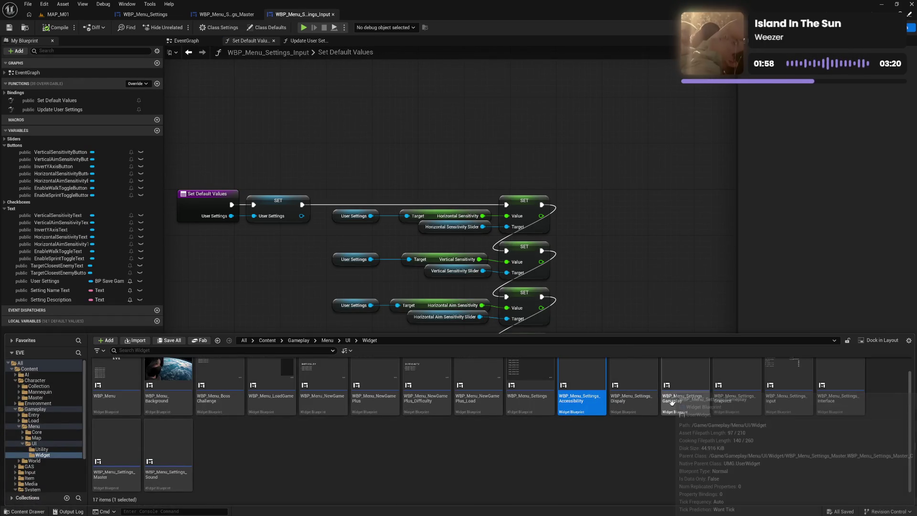
Strip WBP_Menu_Settings_Display down to Event On Initialized, then compile, save and close it.
{"action": "double_click", "coordinate": [639, 401]}
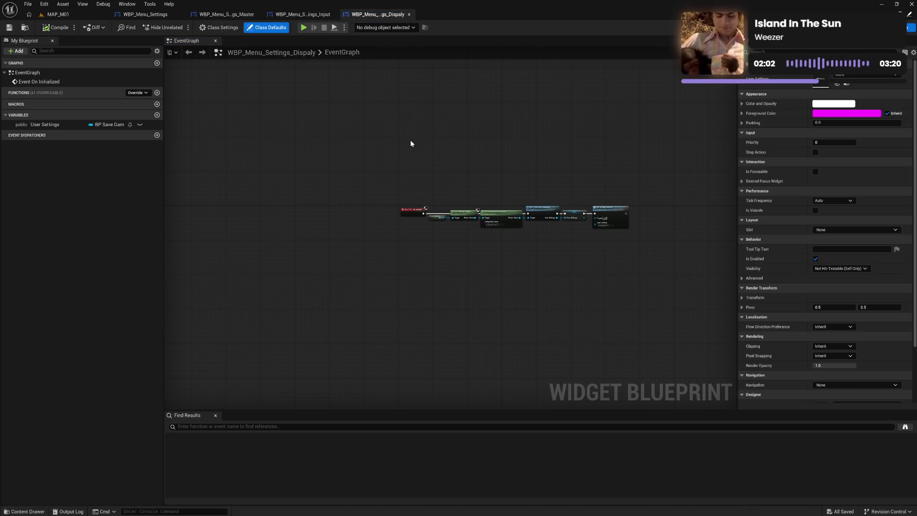
{"action": "scroll", "coordinate": [445, 189], "scroll_direction": "up", "scroll_amount": 4}
{"action": "mouse_move", "coordinate": [432, 200]}
{"action": "left_mouse_down"}
{"action": "mouse_move", "coordinate": [506, 264]}
{"action": "mouse_move", "coordinate": [726, 303]}
{"action": "mouse_move", "coordinate": [687, 304]}
{"action": "left_mouse_up"}
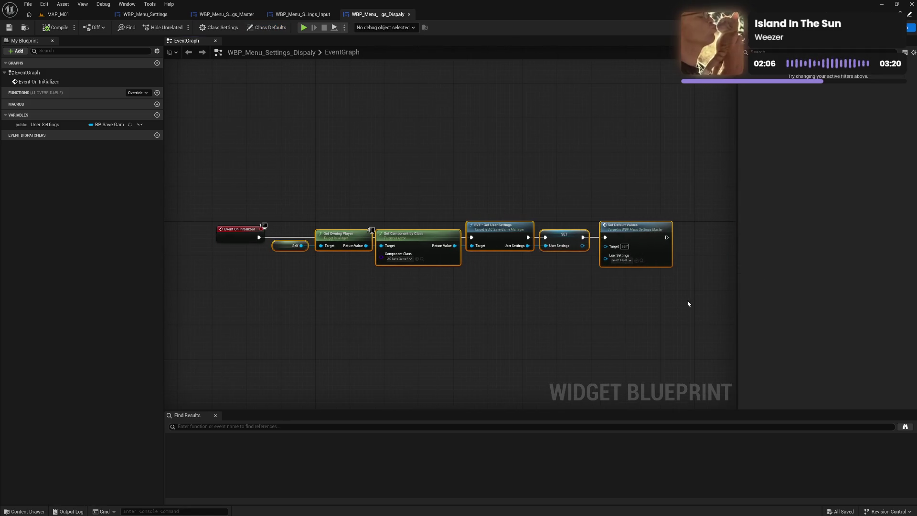
{"action": "key", "text": "Delete"}
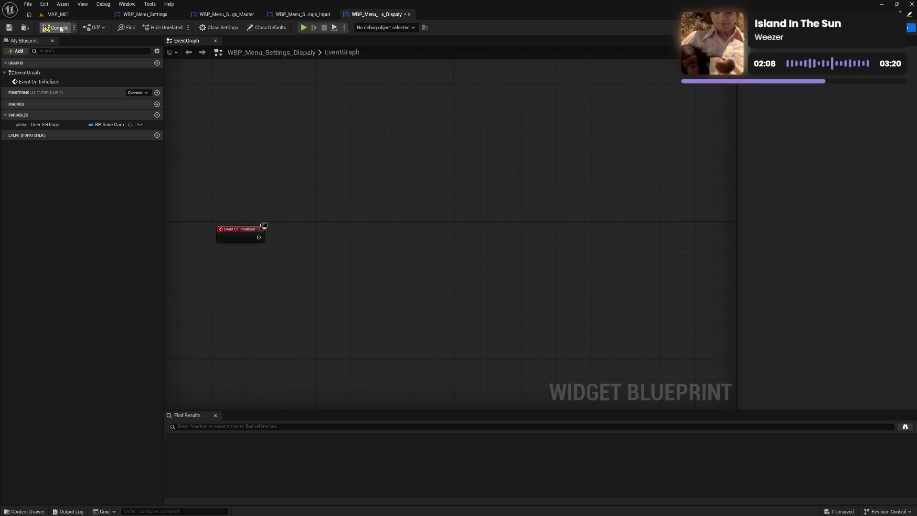
{"action": "left_click", "coordinate": [61, 28]}
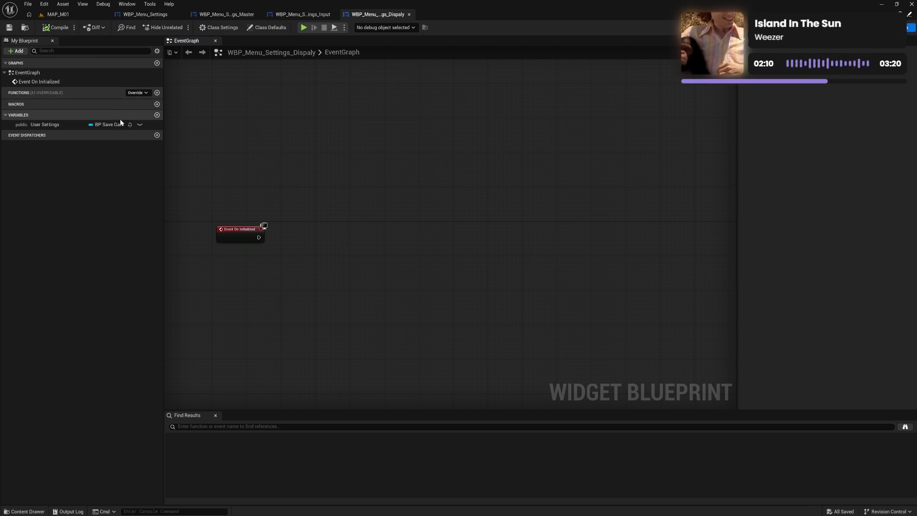
{"action": "left_click", "coordinate": [409, 15]}
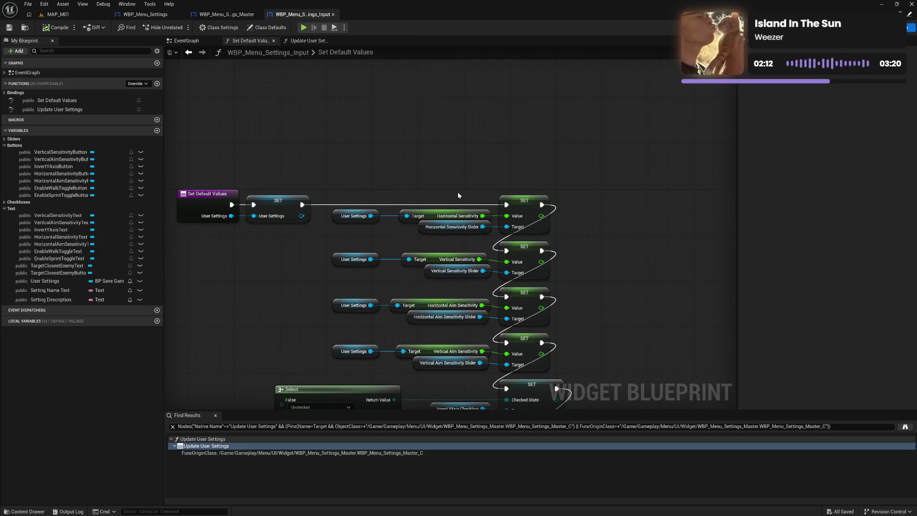
Remove WBP_Menu_Settings_Gameplay's Update User Settings and Set Default Values nodes, then save and close it.
{"action": "key", "text": "ctrl+space"}
{"action": "left_click", "coordinate": [684, 396]}
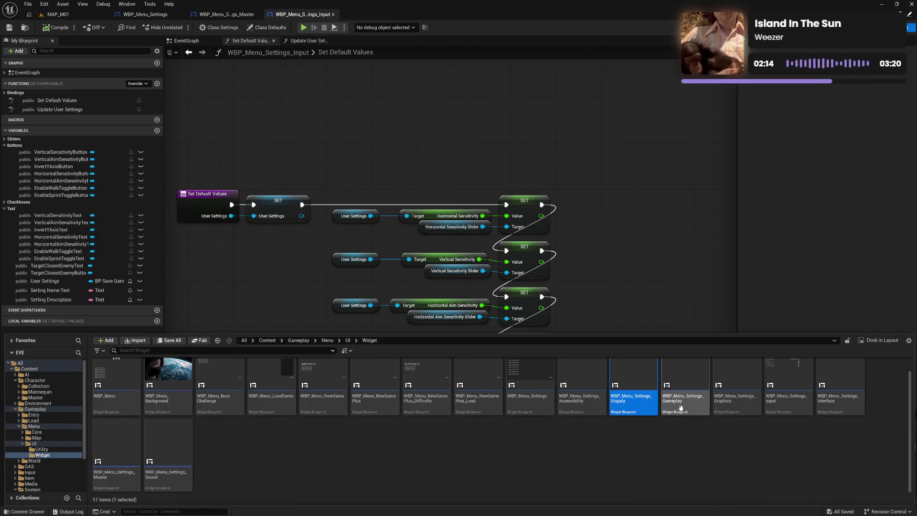
{"action": "key", "text": "Return"}
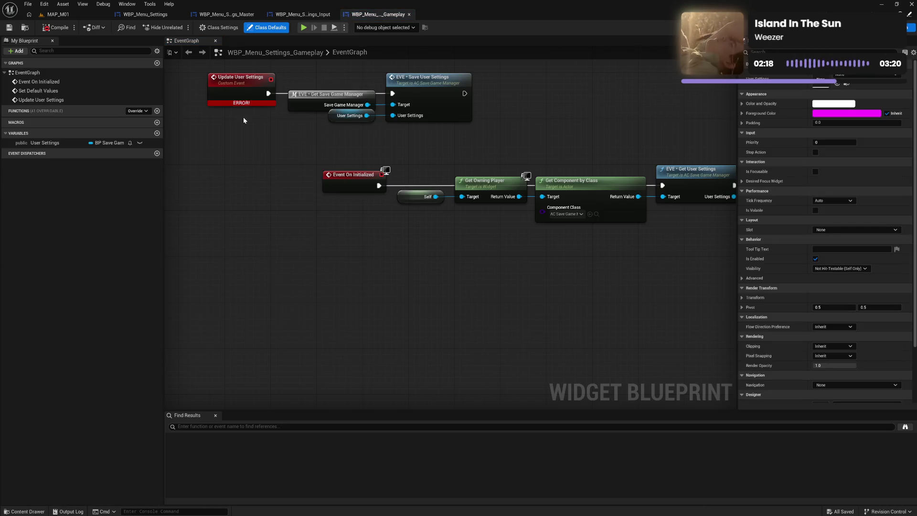
{"action": "left_click_drag", "start_coordinate": [201, 78], "coordinate": [477, 127]}
{"action": "right_click", "coordinate": [437, 113]}
{"action": "key", "text": "Delete"}
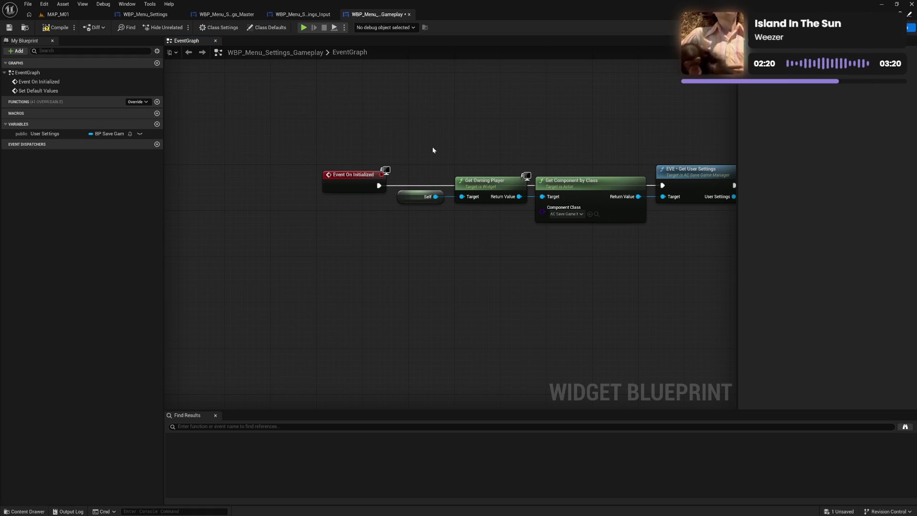
{"action": "mouse_move", "coordinate": [432, 147]}
{"action": "left_mouse_down"}
{"action": "mouse_move", "coordinate": [738, 261]}
{"action": "mouse_move", "coordinate": [697, 265]}
{"action": "left_mouse_up"}
{"action": "key", "text": "Delete"}
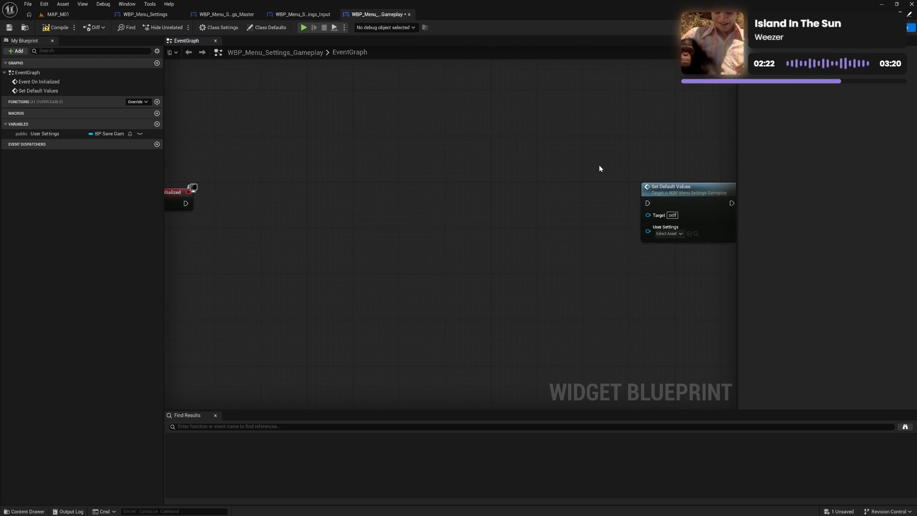
{"action": "key", "text": "Home"}
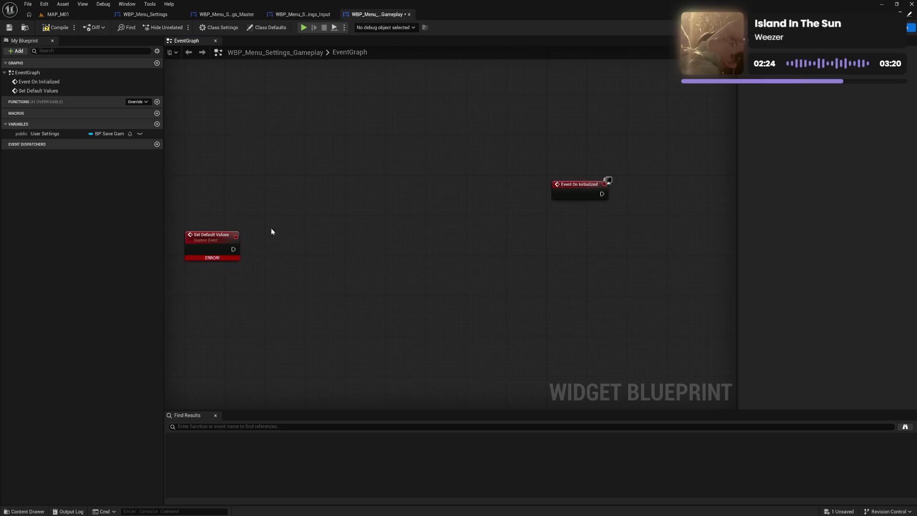
{"action": "key", "text": "Delete"}
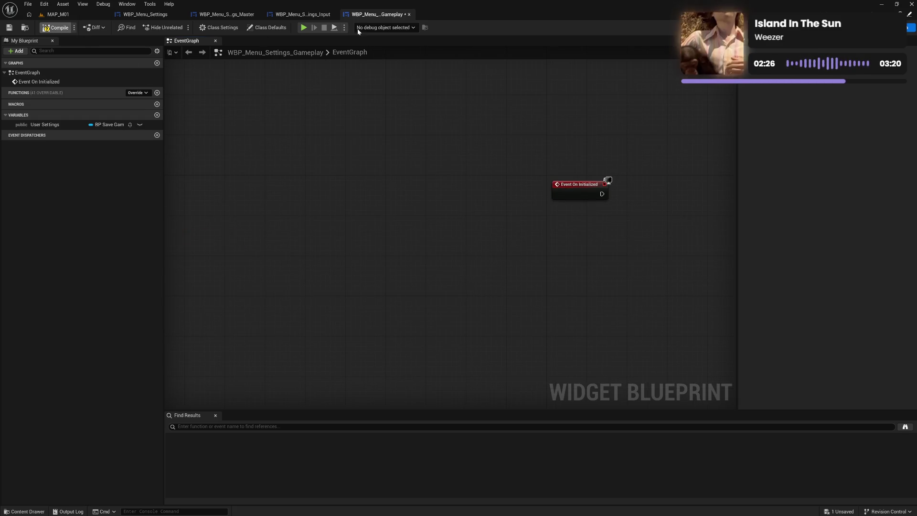
{"action": "key", "text": "ctrl+s"}
{"action": "key", "text": "ctrl+w"}
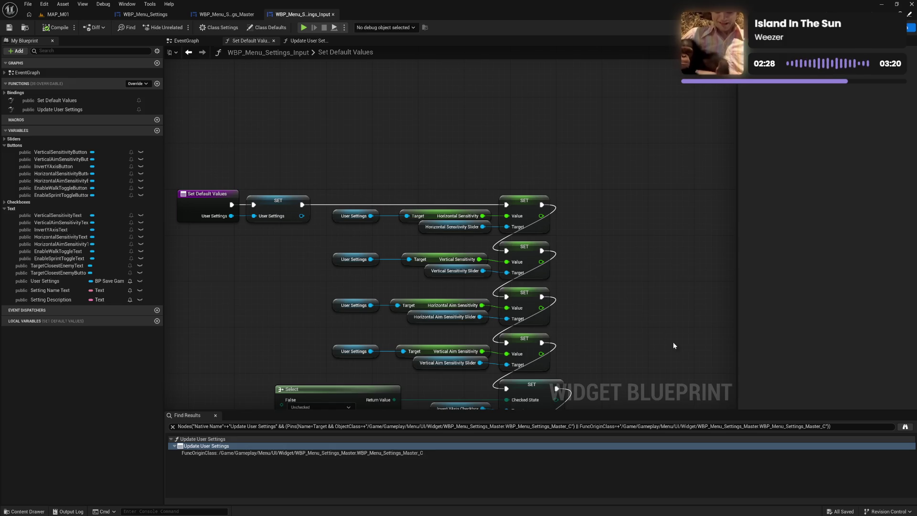
Empty WBP_Menu_Settings_Graphics' event graph, then save and close it.
{"action": "key", "text": "ctrl+space"}
{"action": "double_click", "coordinate": [743, 413]}
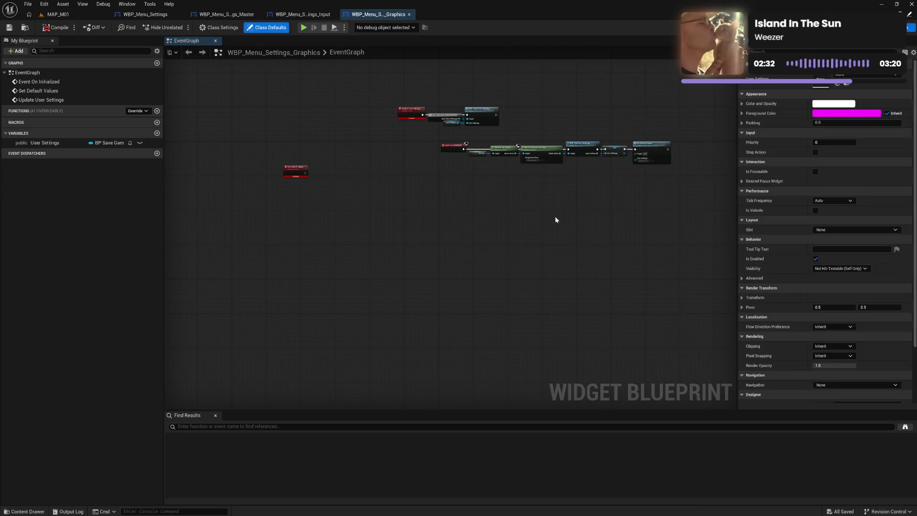
{"action": "key", "text": "Delete"}
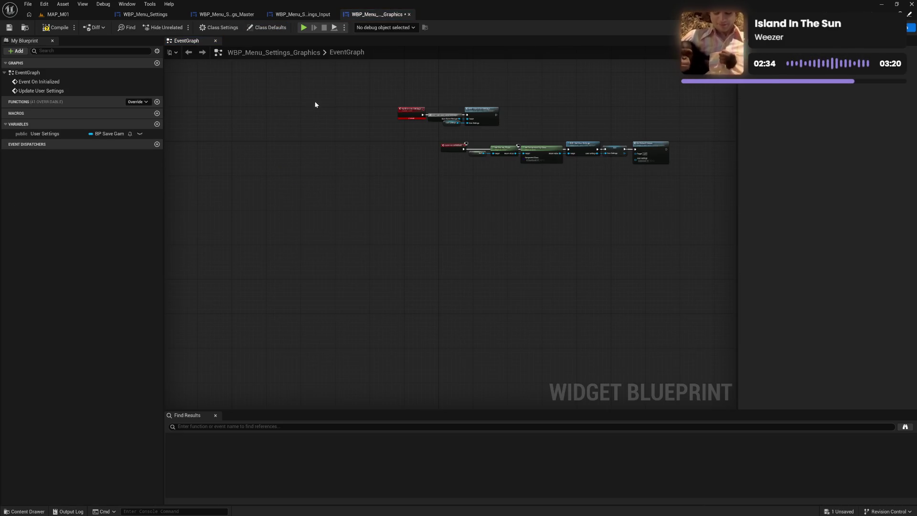
{"action": "left_click_drag", "start_coordinate": [315, 103], "coordinate": [675, 222]}
{"action": "key", "text": "Delete"}
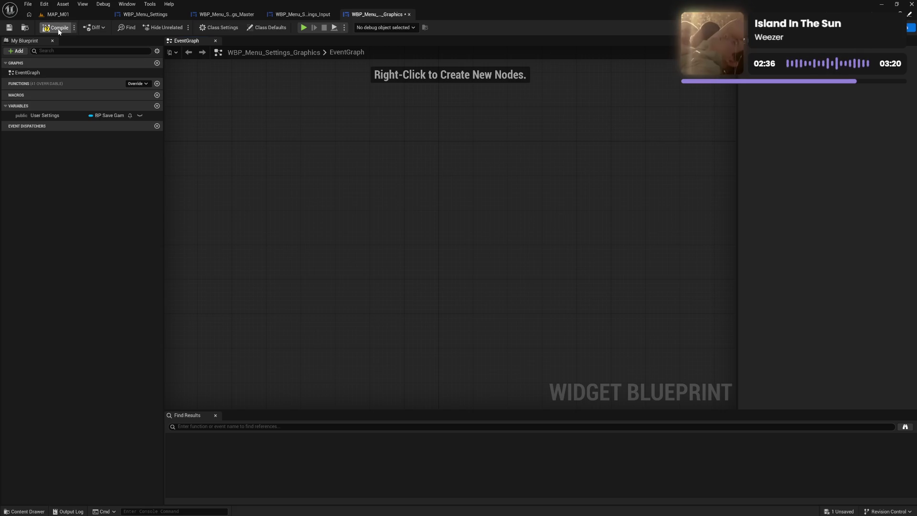
{"action": "key", "text": "ctrl+s"}
{"action": "left_click", "coordinate": [410, 14]}
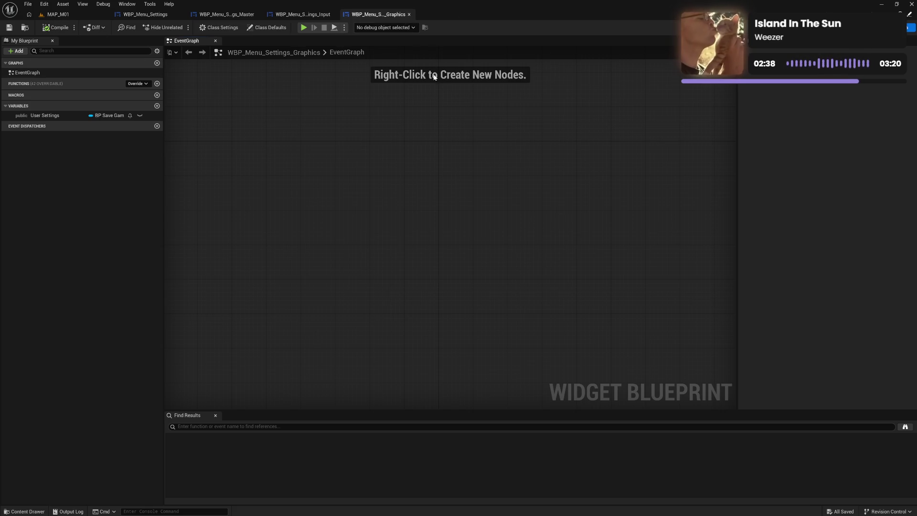
Empty WBP_Menu_Settings_Interface's event graph, then save and close it.
{"action": "key", "text": "ctrl+space"}
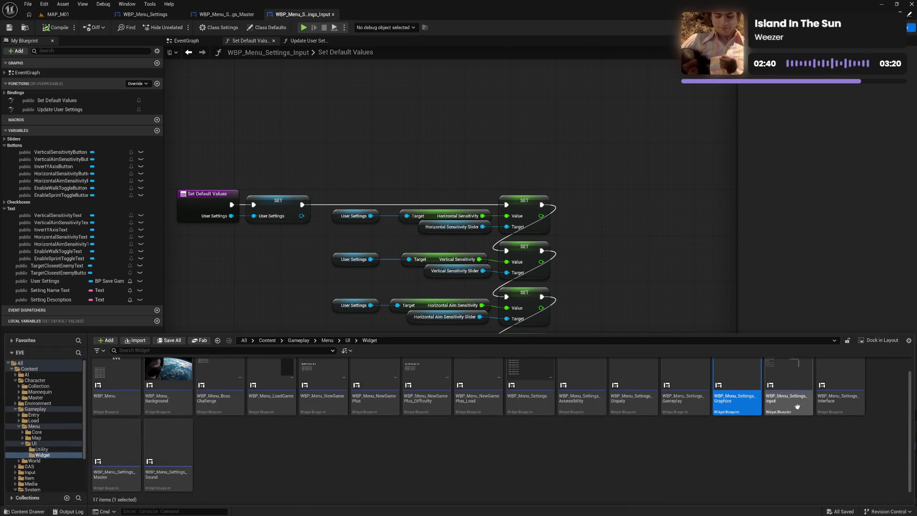
{"action": "double_click", "coordinate": [839, 397]}
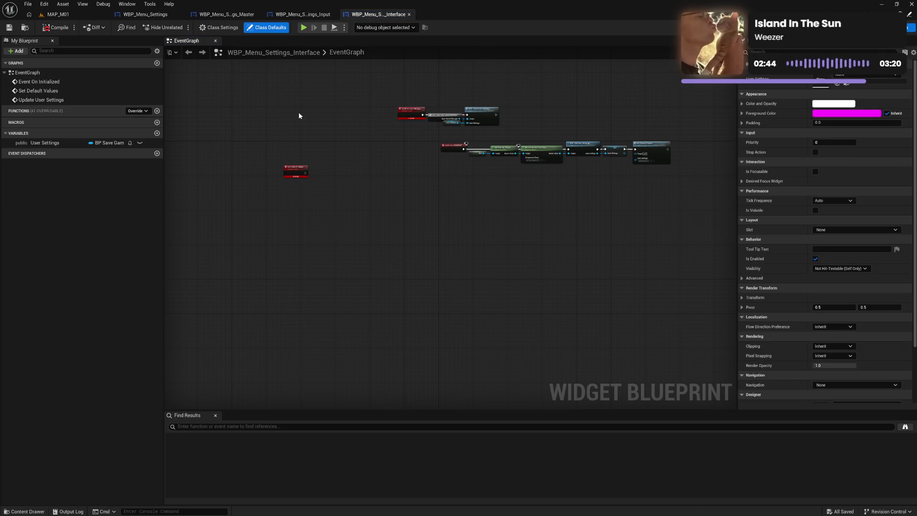
{"action": "left_click_drag", "start_coordinate": [271, 94], "coordinate": [632, 241]}
{"action": "key", "text": "Delete"}
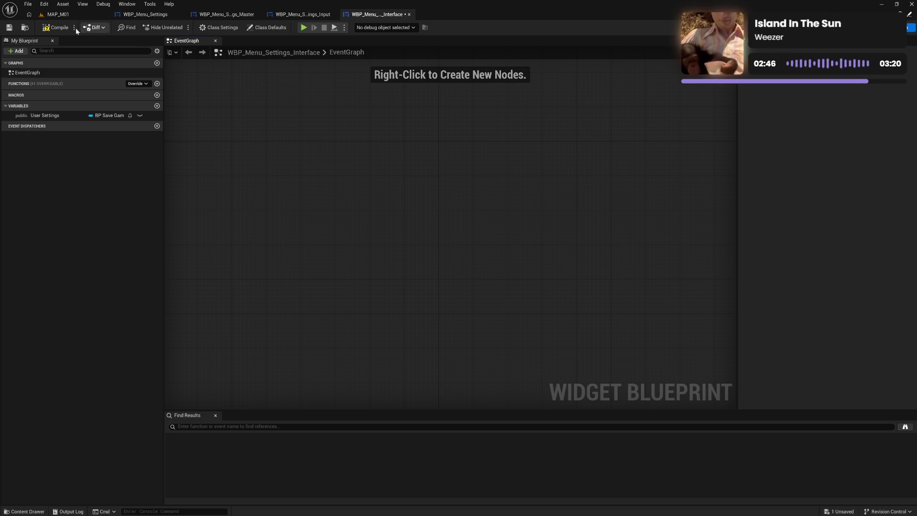
{"action": "key", "text": "ctrl+s"}
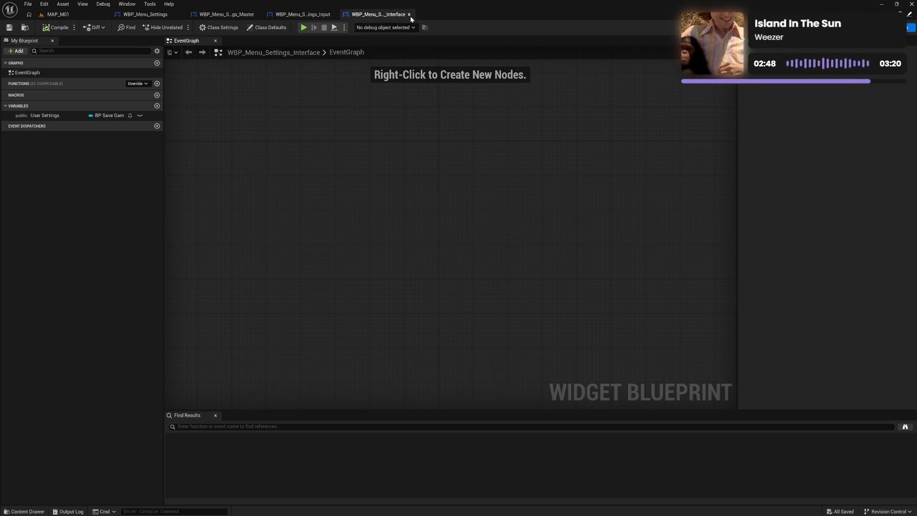
{"action": "left_click", "coordinate": [409, 15]}
Open WBP_Menu_Settings_Sound and delete every node in its event graph.
{"action": "key", "text": "ctrl+space"}
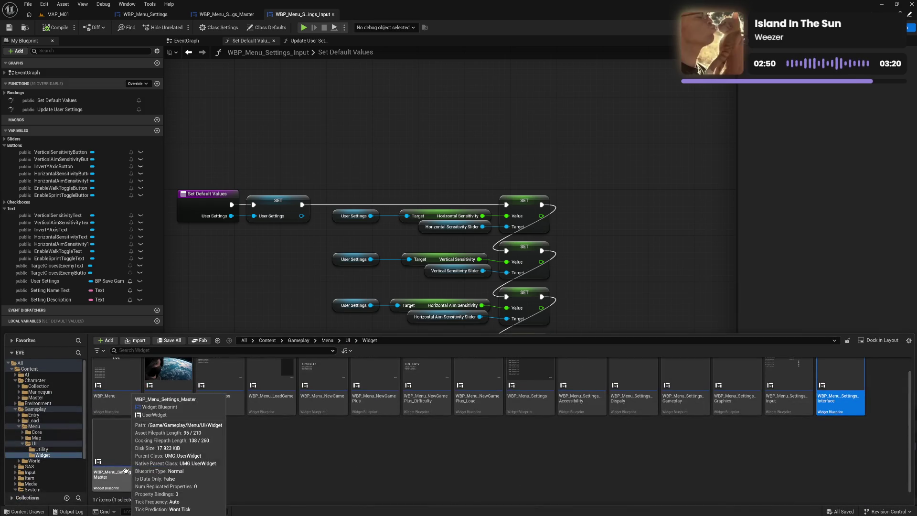
{"action": "left_click", "coordinate": [179, 477]}
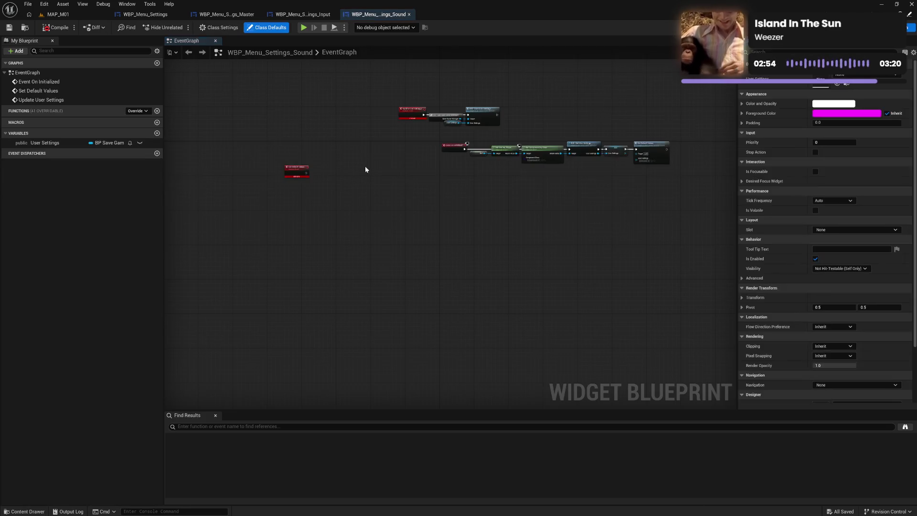
{"action": "left_click_drag", "start_coordinate": [283, 94], "coordinate": [650, 226]}
{"action": "key", "text": "Delete"}
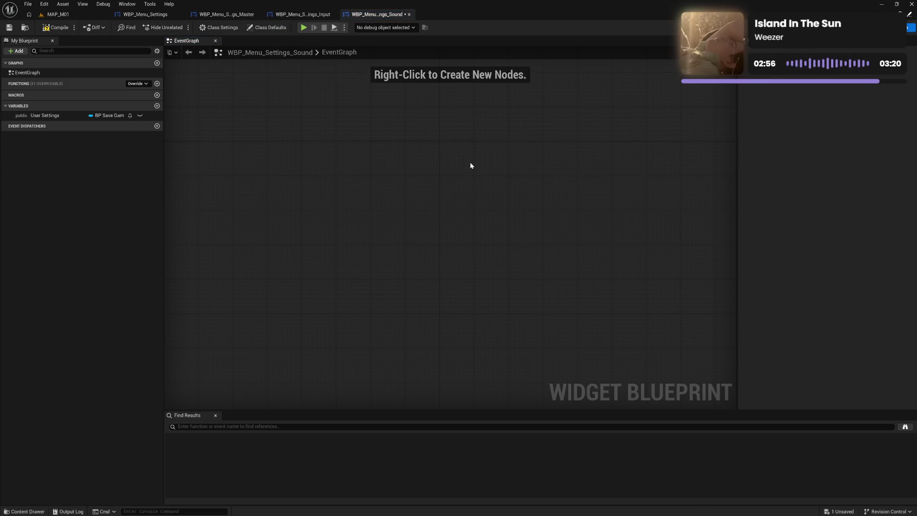
Close Sound, play-test Settings > INPUT, exit the game, dismiss the error log and open Master.
{"action": "left_click", "coordinate": [409, 14]}
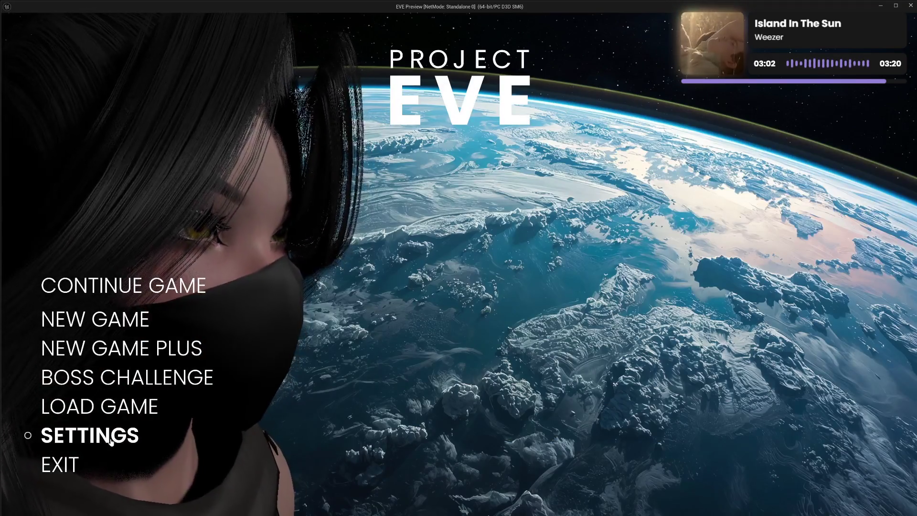
{"action": "left_click", "coordinate": [110, 434]}
{"action": "left_click", "coordinate": [91, 314]}
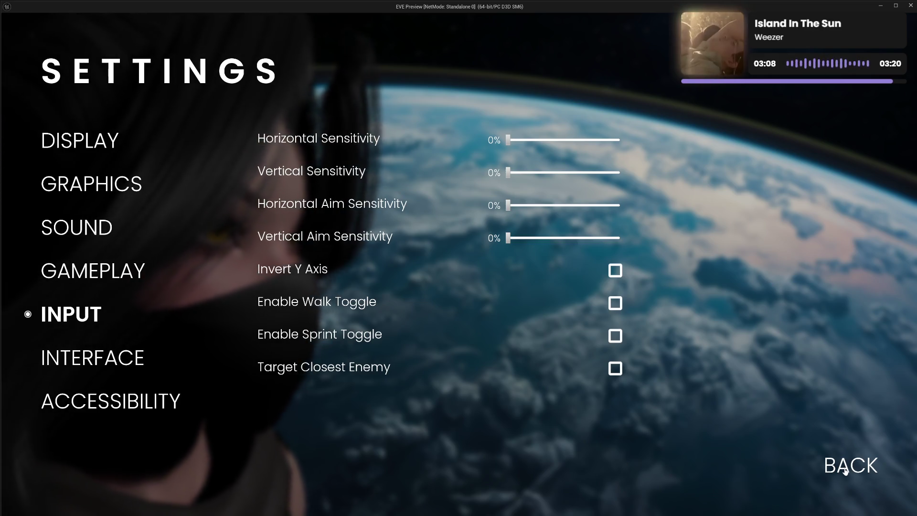
{"action": "left_click", "coordinate": [845, 470]}
{"action": "left_click", "coordinate": [59, 464]}
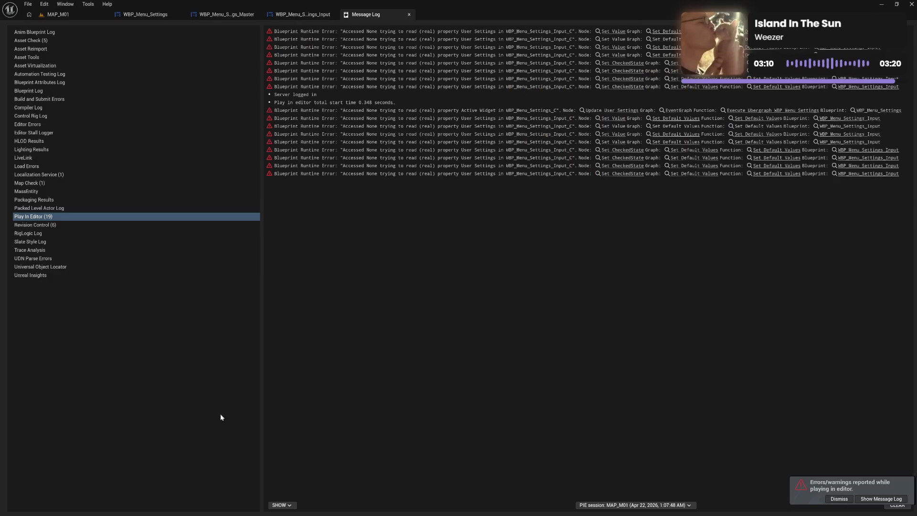
{"action": "left_click", "coordinate": [409, 15]}
{"action": "left_click", "coordinate": [213, 15]}
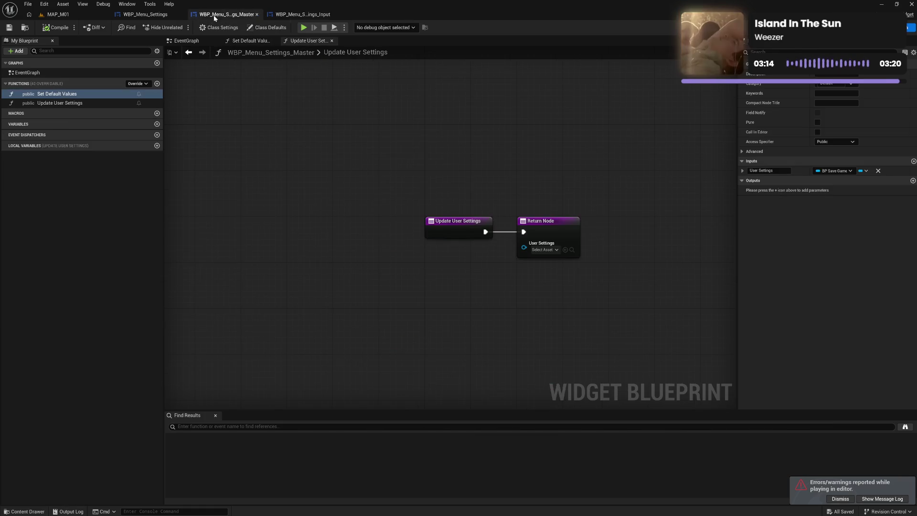
Reposition the Get Save Game Manager and user-settings nodes in WBP_Menu_Settings, then save.
{"action": "left_click", "coordinate": [156, 17]}
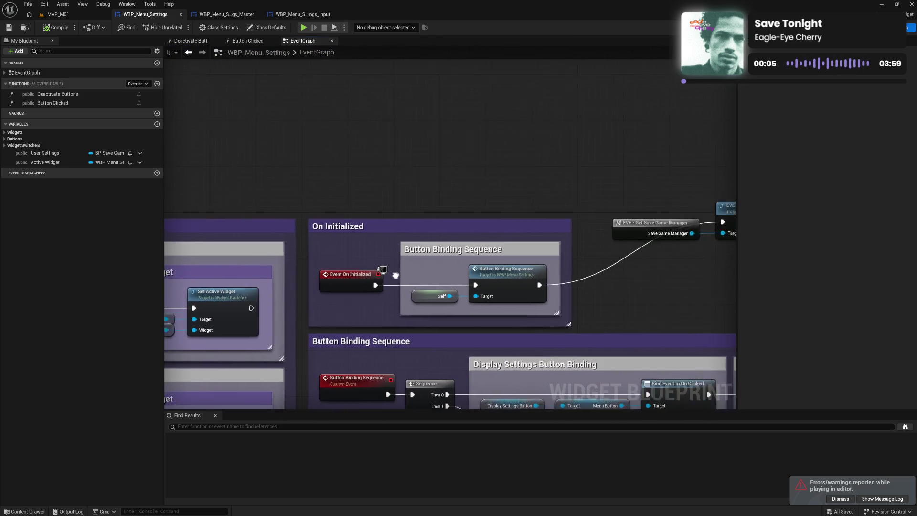
{"action": "left_click_drag", "start_coordinate": [540, 276], "coordinate": [394, 273]}
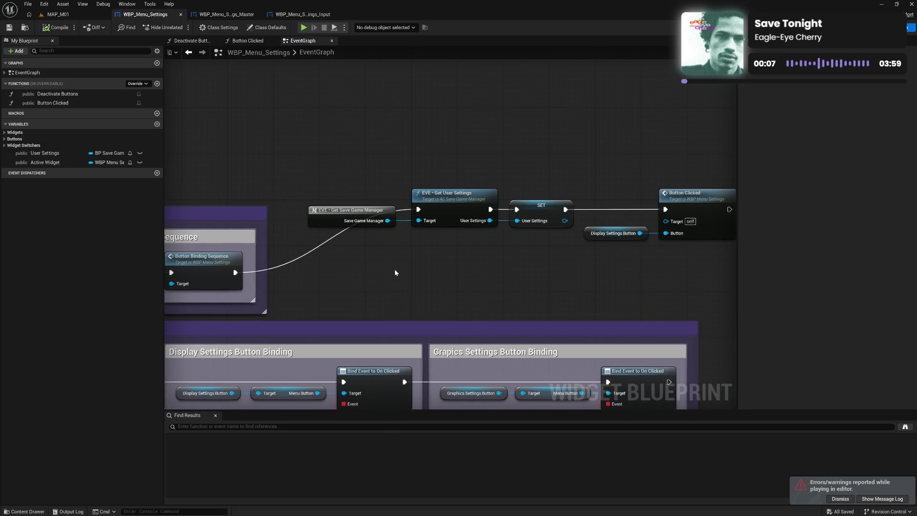
{"action": "left_click_drag", "start_coordinate": [493, 273], "coordinate": [449, 273]}
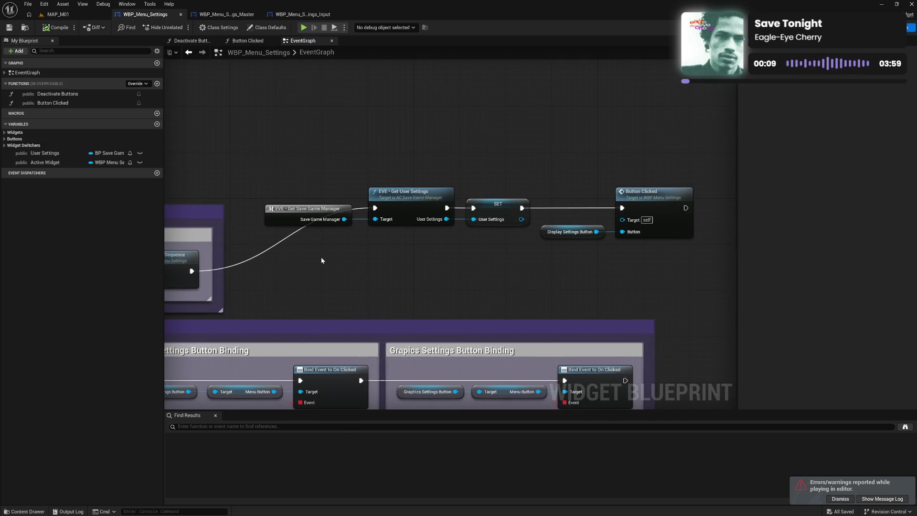
{"action": "left_click_drag", "start_coordinate": [322, 261], "coordinate": [463, 265]}
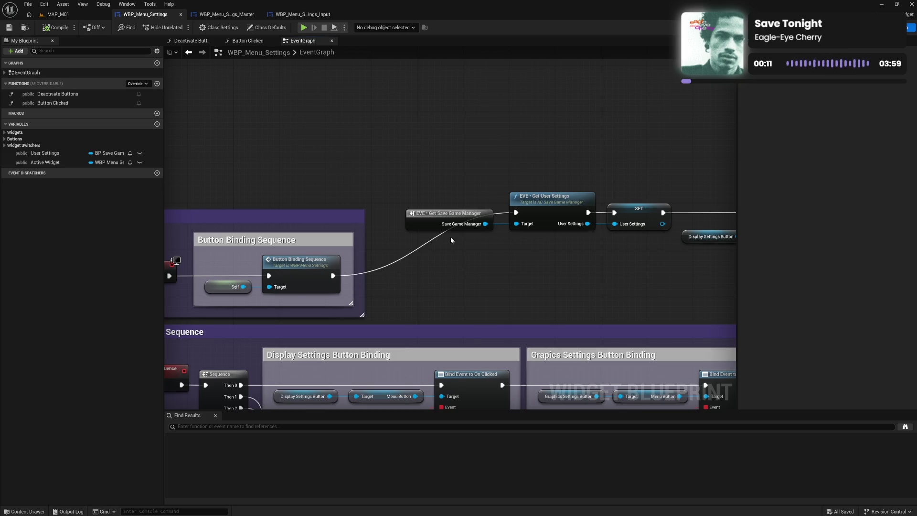
{"action": "left_click_drag", "start_coordinate": [424, 222], "coordinate": [646, 240]}
{"action": "left_click_drag", "start_coordinate": [549, 216], "coordinate": [543, 215]}
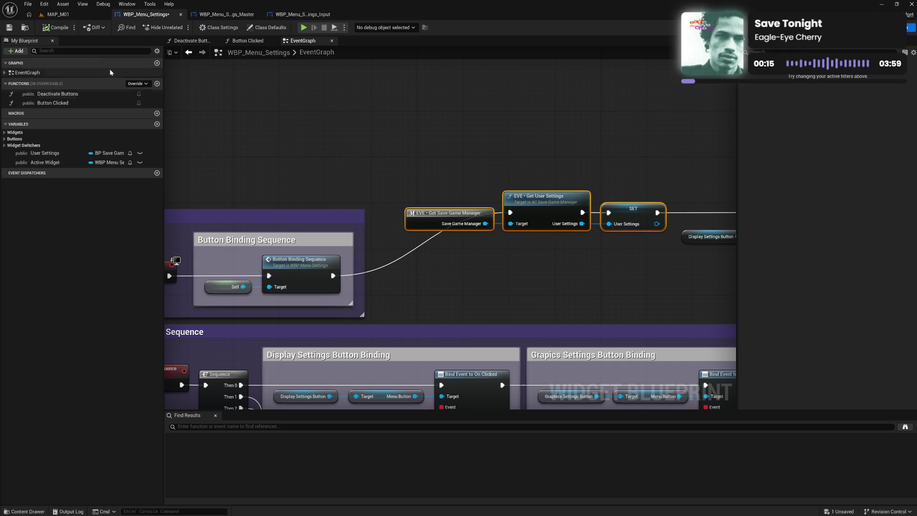
{"action": "key", "text": "ctrl+s"}
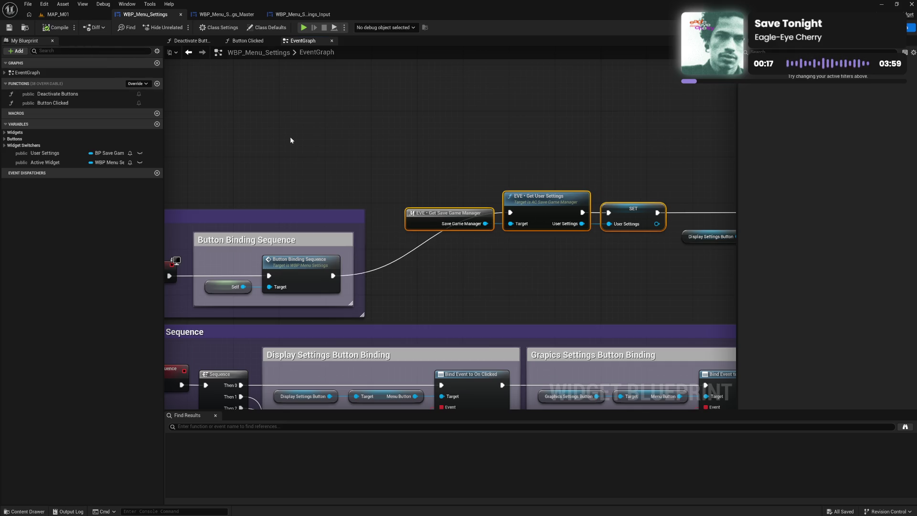
Inspect the Button Clicked and Deactivate Buttons function graphs, then return to the event graph.
{"action": "left_click", "coordinate": [514, 288]}
{"action": "left_click_drag", "start_coordinate": [587, 303], "coordinate": [387, 299]}
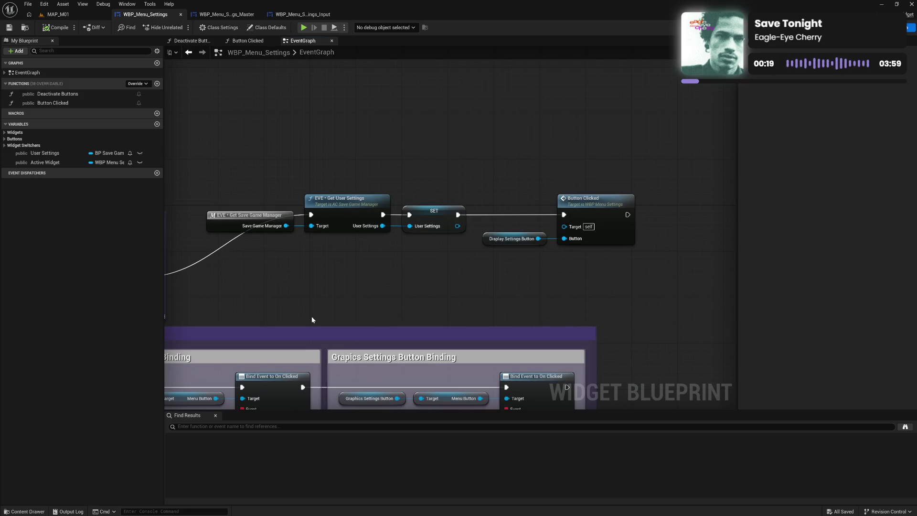
{"action": "mouse_move", "coordinate": [311, 318]}
{"action": "left_mouse_down"}
{"action": "mouse_move", "coordinate": [468, 224]}
{"action": "mouse_move", "coordinate": [563, 98]}
{"action": "left_mouse_up"}
{"action": "left_click_drag", "start_coordinate": [283, 271], "coordinate": [364, 328]}
{"action": "scroll", "coordinate": [364, 328], "scroll_direction": "down", "scroll_amount": 2}
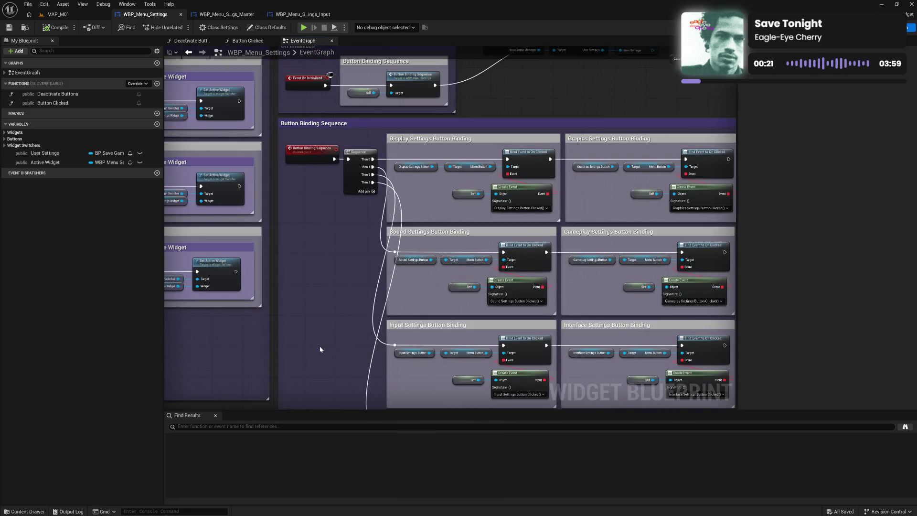
{"action": "mouse_move", "coordinate": [316, 348]}
{"action": "left_mouse_down"}
{"action": "mouse_move", "coordinate": [376, 274]}
{"action": "mouse_move", "coordinate": [608, 288]}
{"action": "left_mouse_up"}
{"action": "scroll", "coordinate": [497, 289], "scroll_direction": "up", "scroll_amount": 3}
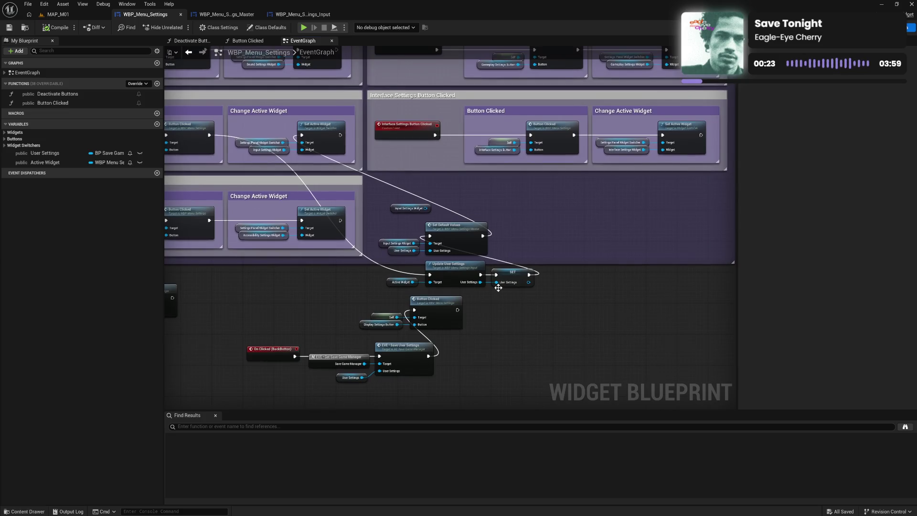
{"action": "mouse_move", "coordinate": [496, 289]}
{"action": "left_mouse_down"}
{"action": "mouse_move", "coordinate": [582, 309]}
{"action": "mouse_move", "coordinate": [615, 329]}
{"action": "mouse_move", "coordinate": [546, 261]}
{"action": "mouse_move", "coordinate": [303, 190]}
{"action": "left_mouse_up"}
{"action": "double_click", "coordinate": [302, 190]}
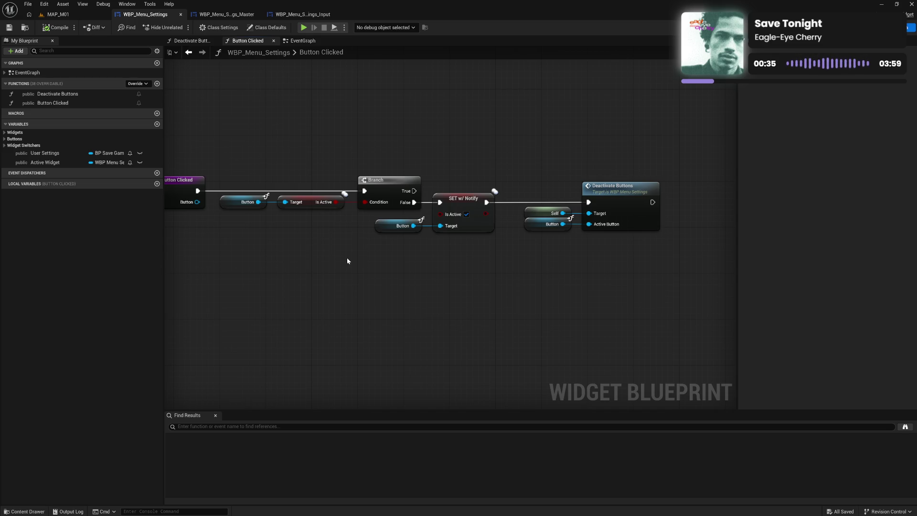
{"action": "left_click_drag", "start_coordinate": [347, 261], "coordinate": [454, 266]}
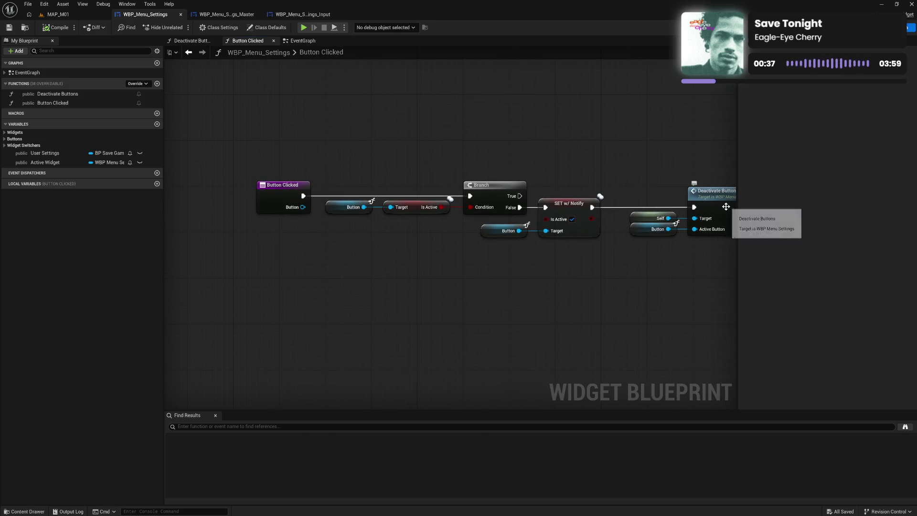
{"action": "double_click", "coordinate": [698, 193]}
{"action": "left_click_drag", "start_coordinate": [468, 261], "coordinate": [476, 265]}
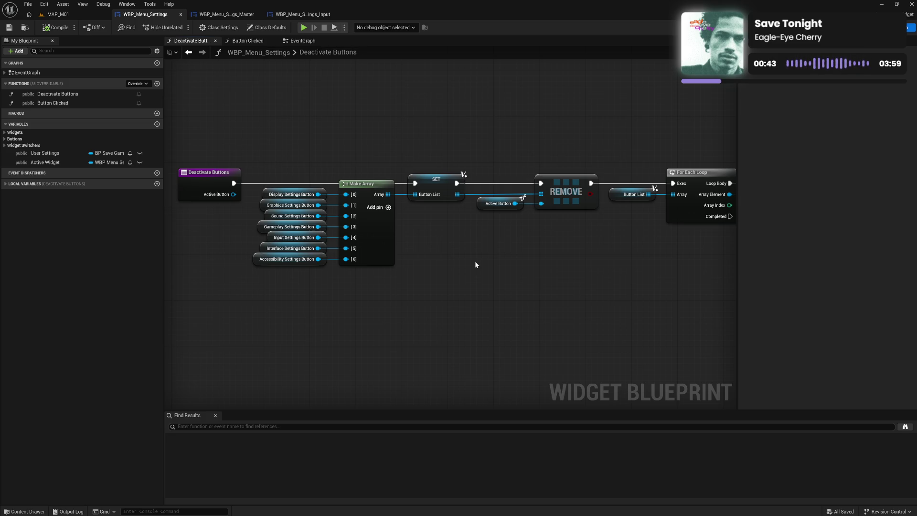
{"action": "mouse_move", "coordinate": [678, 267]}
{"action": "left_mouse_down"}
{"action": "mouse_move", "coordinate": [397, 269]}
{"action": "mouse_move", "coordinate": [595, 266]}
{"action": "left_mouse_up"}
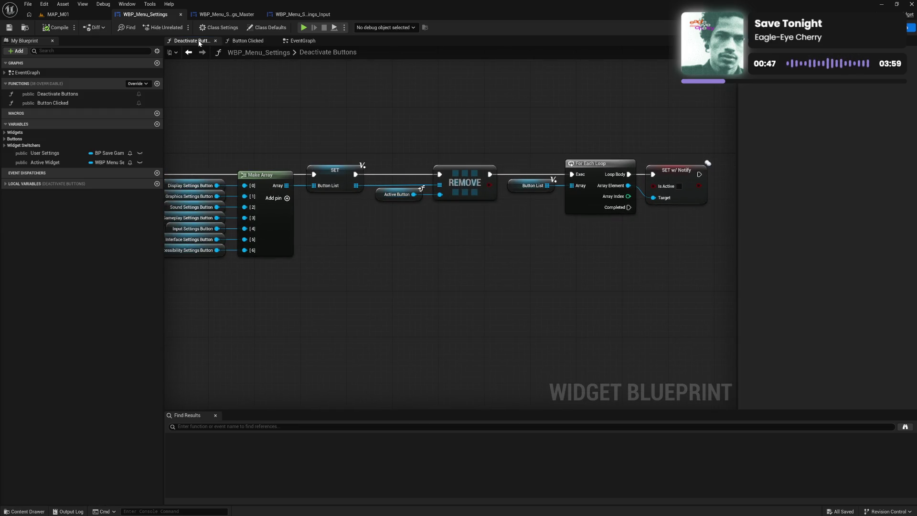
{"action": "left_click_drag", "start_coordinate": [301, 41], "coordinate": [198, 46]}
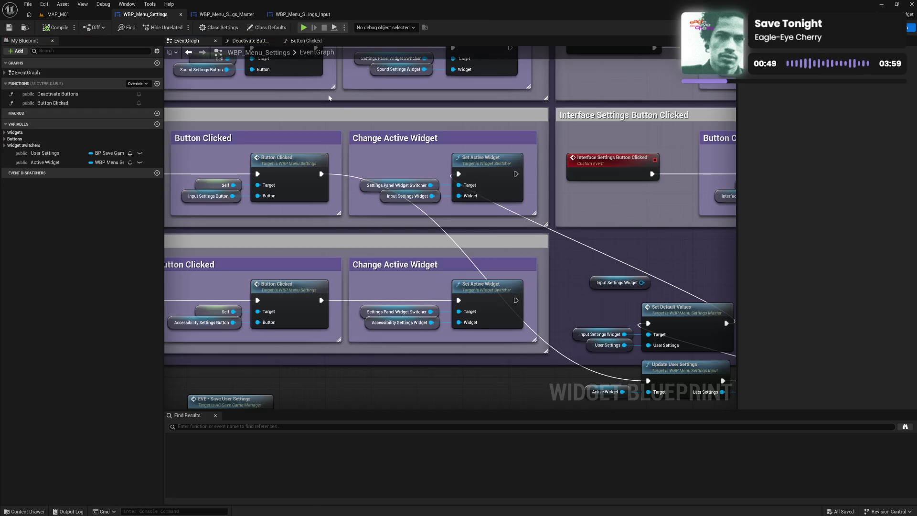
Line up the Active Widget, Update User Settings, SET and Set Default Values nodes in one chain.
{"action": "left_click_drag", "start_coordinate": [557, 265], "coordinate": [349, 148]}
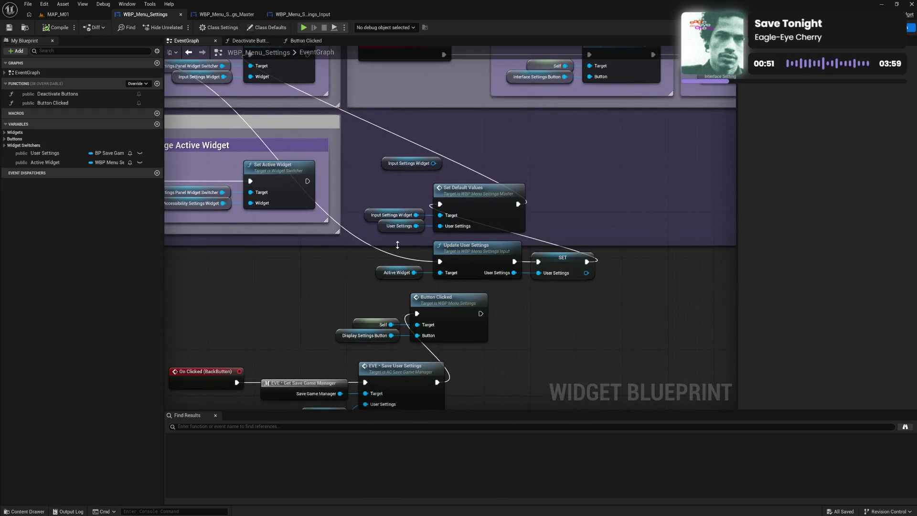
{"action": "mouse_move", "coordinate": [396, 253]}
{"action": "left_mouse_down"}
{"action": "mouse_move", "coordinate": [482, 279]}
{"action": "mouse_move", "coordinate": [447, 270]}
{"action": "mouse_move", "coordinate": [483, 270]}
{"action": "left_mouse_up"}
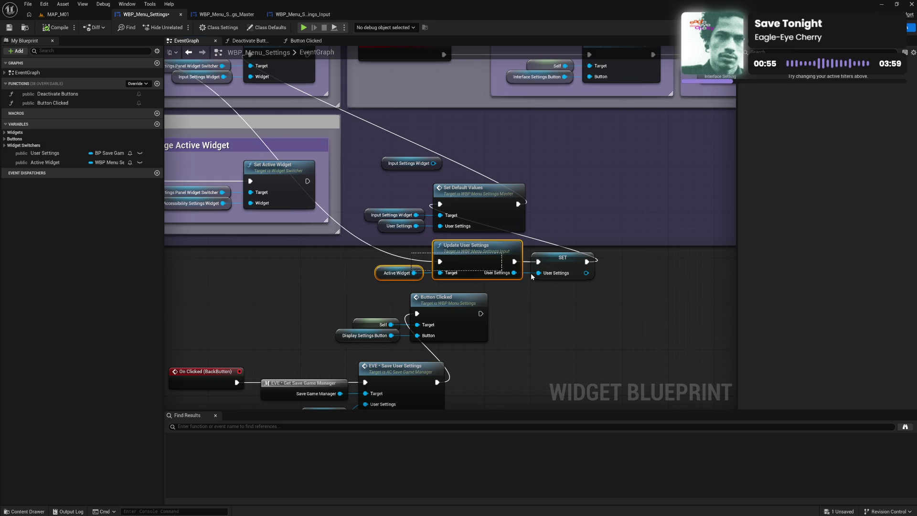
{"action": "left_click", "coordinate": [559, 258], "text": "ctrl"}
{"action": "left_click_drag", "start_coordinate": [474, 257], "coordinate": [385, 264]}
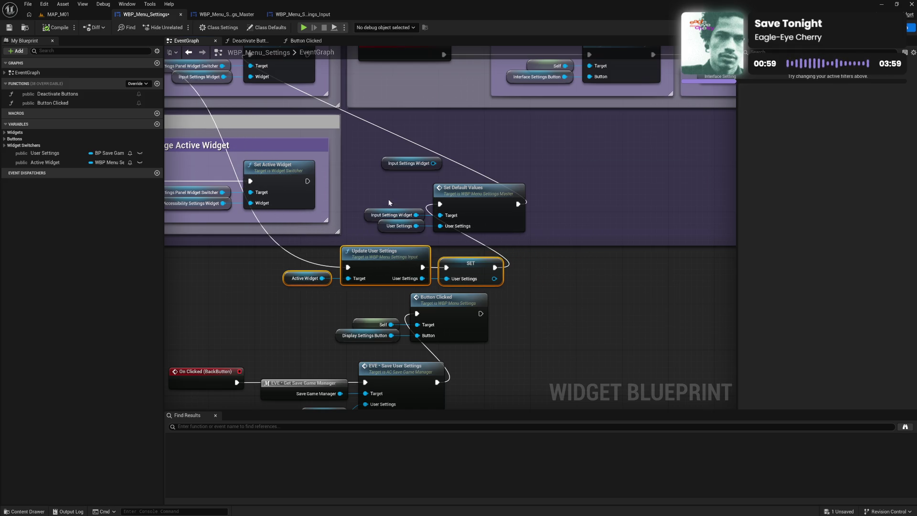
{"action": "mouse_move", "coordinate": [389, 202]}
{"action": "left_mouse_down"}
{"action": "mouse_move", "coordinate": [459, 230]}
{"action": "mouse_move", "coordinate": [504, 211]}
{"action": "mouse_move", "coordinate": [621, 273]}
{"action": "mouse_move", "coordinate": [639, 271]}
{"action": "left_mouse_up"}
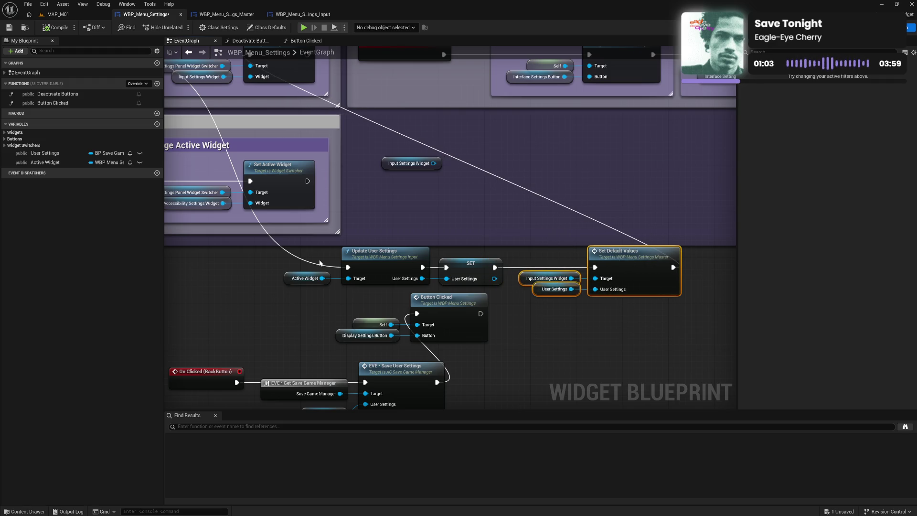
{"action": "left_click_drag", "start_coordinate": [308, 257], "coordinate": [687, 298]}
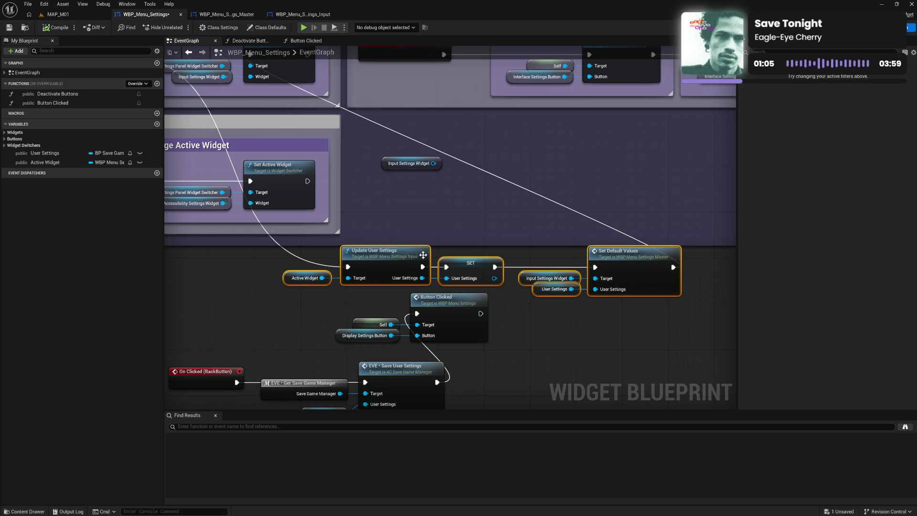
{"action": "mouse_move", "coordinate": [400, 249]}
{"action": "left_mouse_down"}
{"action": "mouse_move", "coordinate": [429, 232]}
{"action": "mouse_move", "coordinate": [469, 180]}
{"action": "left_mouse_up"}
Delete the unused Input Settings Widget node, place Button Clicked after Save User Settings, and compile.
{"action": "left_click", "coordinate": [436, 160]}
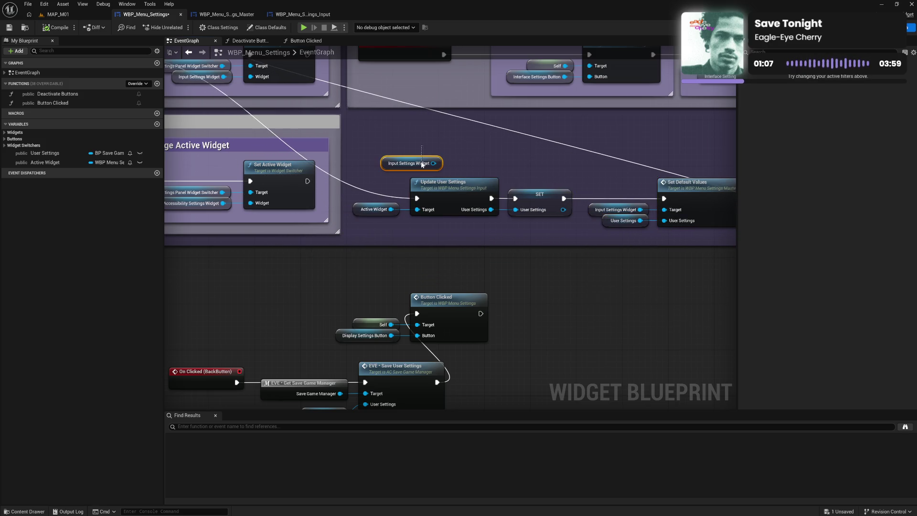
{"action": "key", "text": "Delete"}
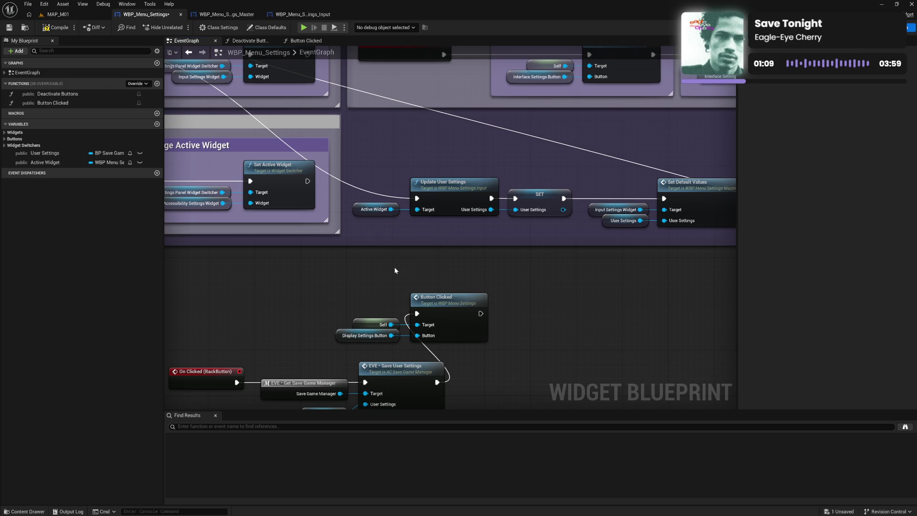
{"action": "mouse_move", "coordinate": [395, 270]}
{"action": "left_mouse_down"}
{"action": "mouse_move", "coordinate": [413, 209]}
{"action": "mouse_move", "coordinate": [472, 259]}
{"action": "left_mouse_up"}
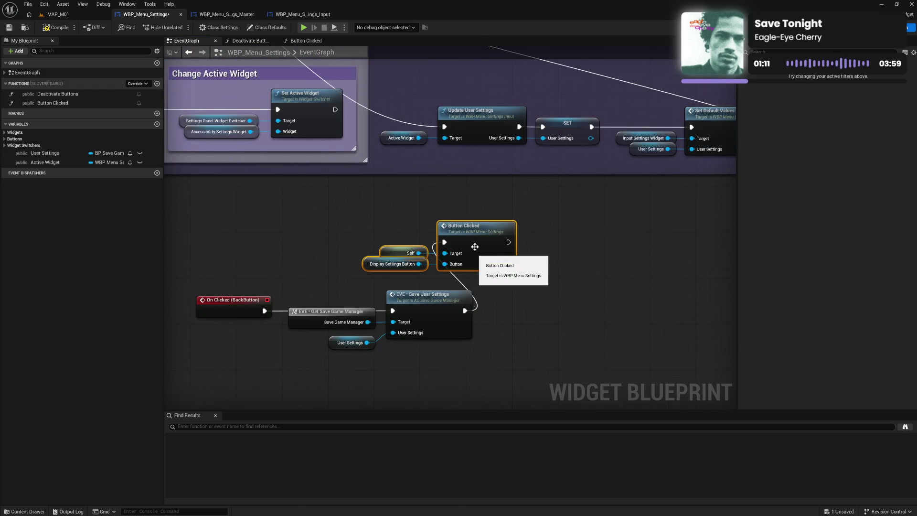
{"action": "key", "text": "Delete"}
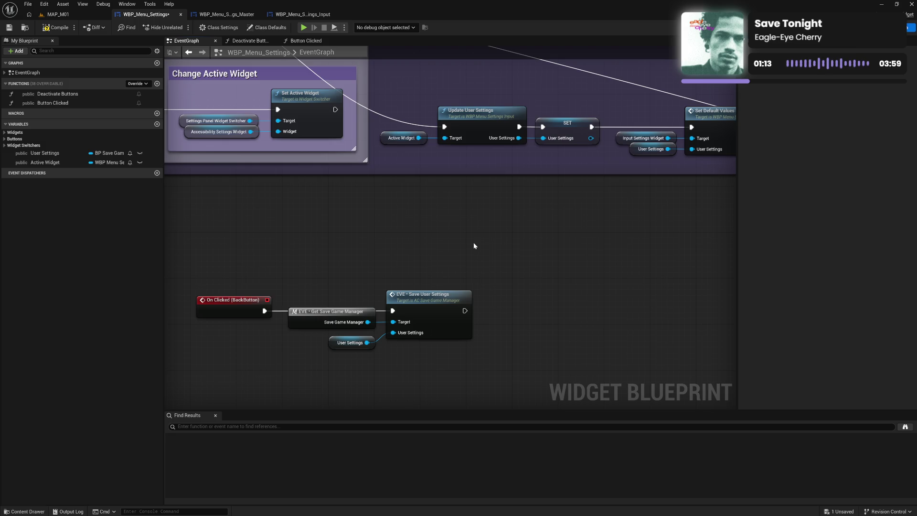
{"action": "key", "text": "ctrl+z"}
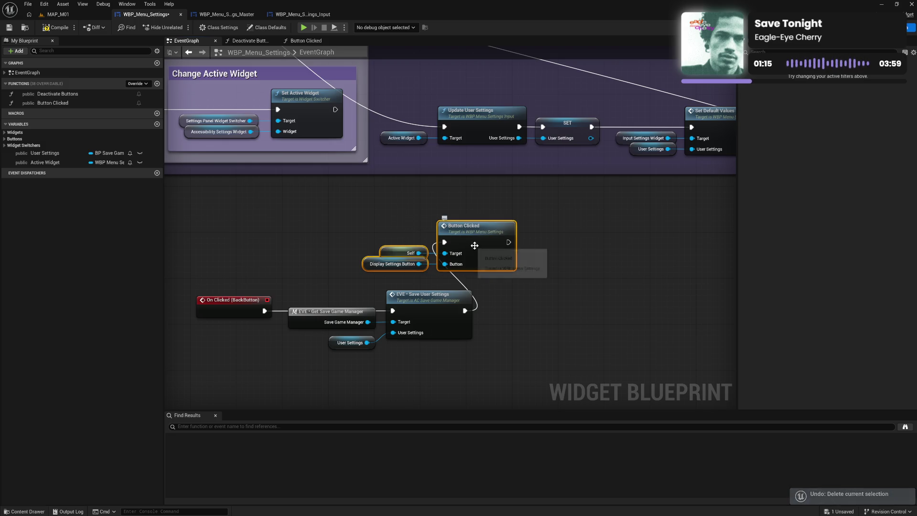
{"action": "left_click_drag", "start_coordinate": [474, 246], "coordinate": [594, 311]}
{"action": "left_click", "coordinate": [394, 205]}
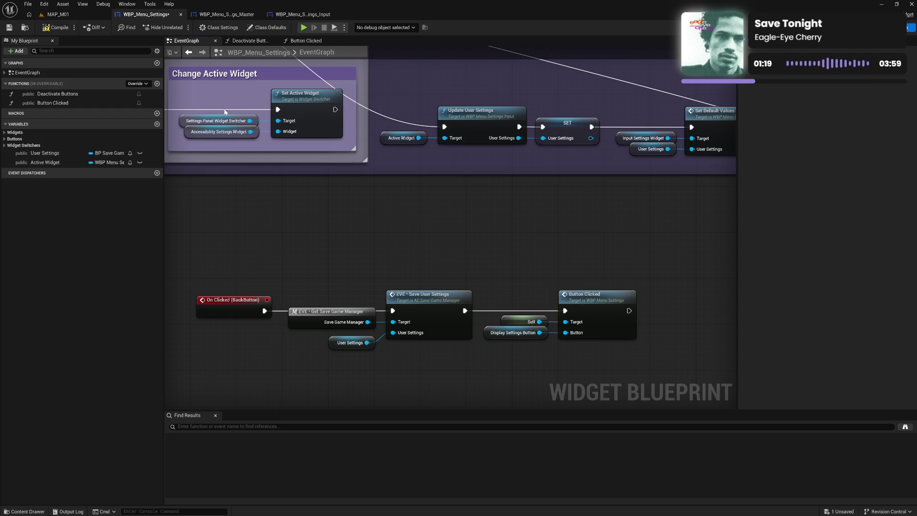
{"action": "left_click", "coordinate": [65, 31]}
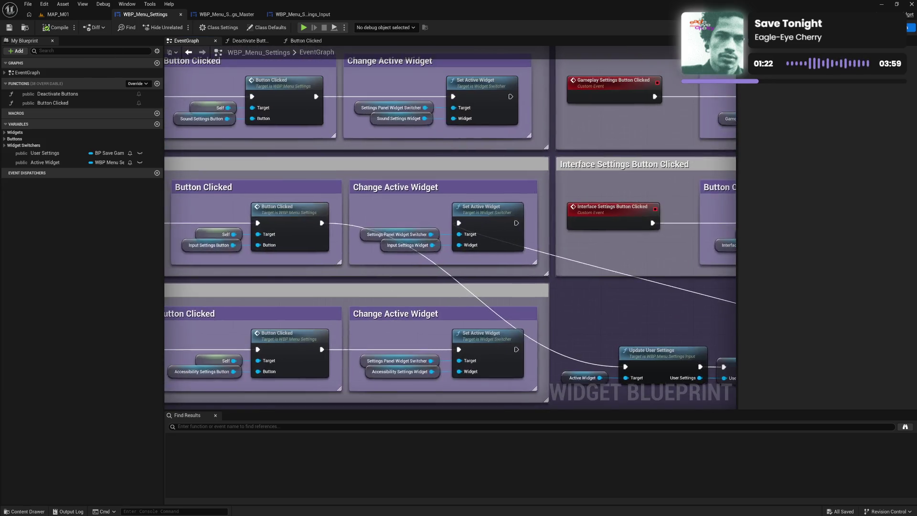
{"action": "mouse_move", "coordinate": [702, 284]}
{"action": "left_mouse_down"}
{"action": "mouse_move", "coordinate": [751, 298]}
{"action": "mouse_move", "coordinate": [823, 269]}
{"action": "mouse_move", "coordinate": [484, 256]}
{"action": "mouse_move", "coordinate": [323, 284]}
{"action": "left_mouse_up"}
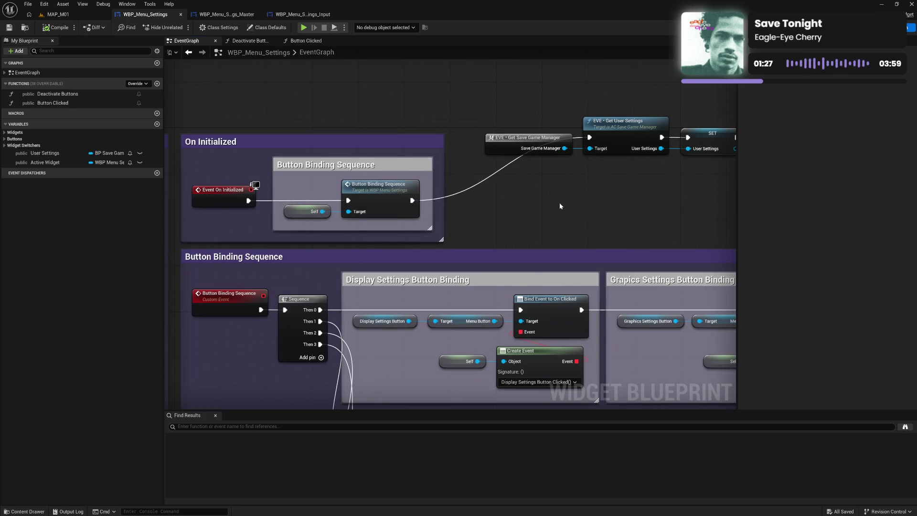
Play-test Settings > INPUT, stop, and follow the logged error to Input's Set Default Values.
{"action": "left_click_drag", "start_coordinate": [560, 204], "coordinate": [446, 214]}
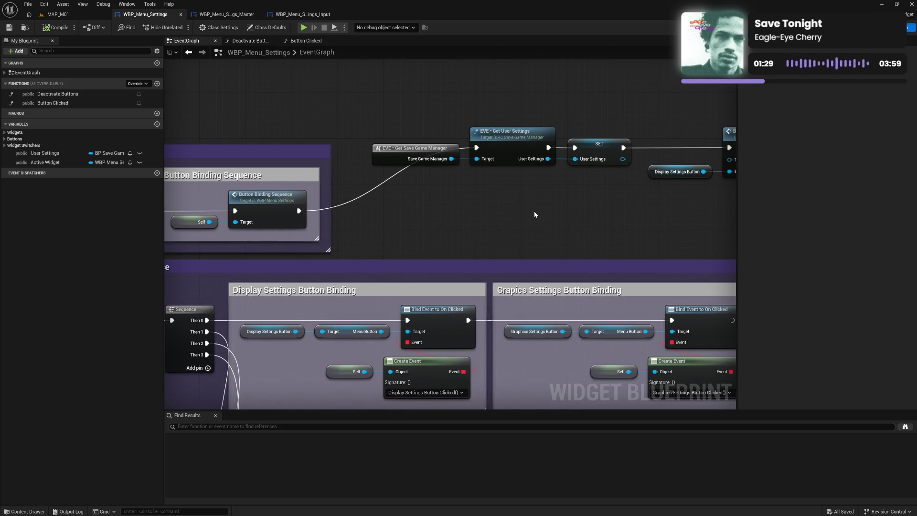
{"action": "left_click_drag", "start_coordinate": [535, 215], "coordinate": [397, 218]}
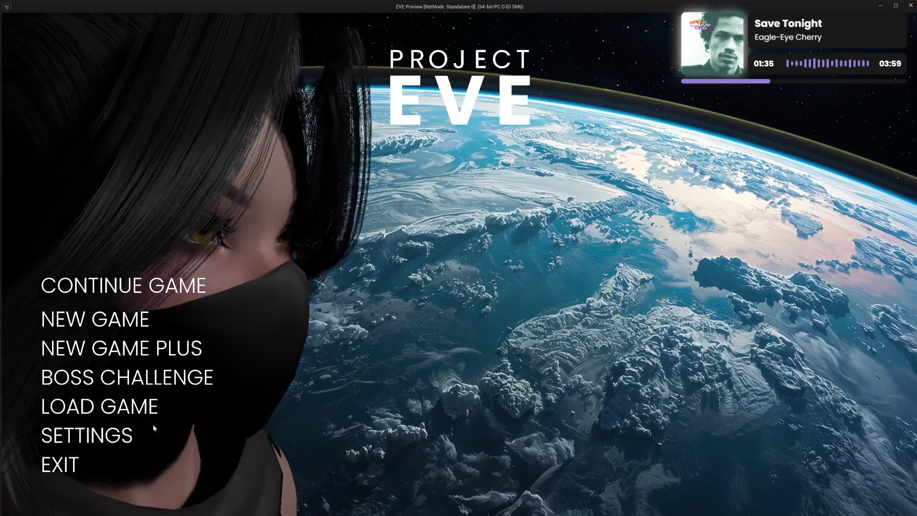
{"action": "left_click", "coordinate": [91, 434]}
{"action": "left_click", "coordinate": [94, 313]}
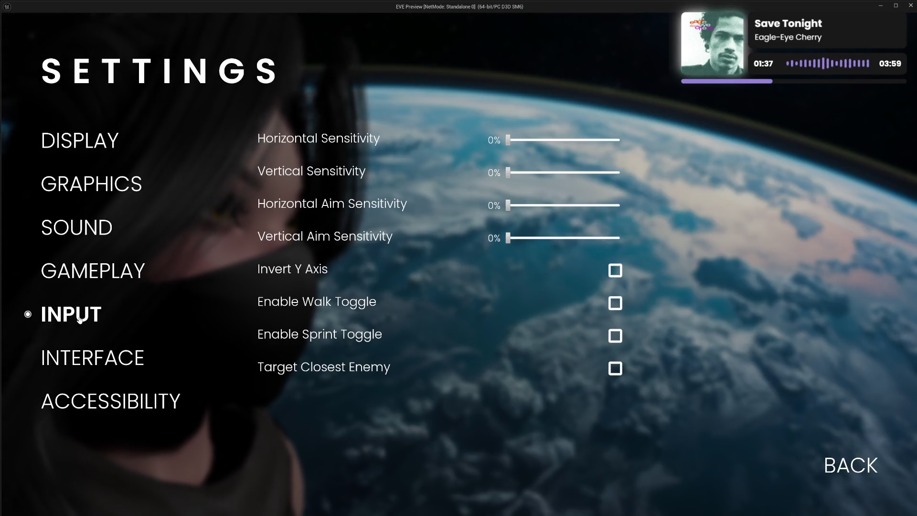
{"action": "key", "text": "Escape"}
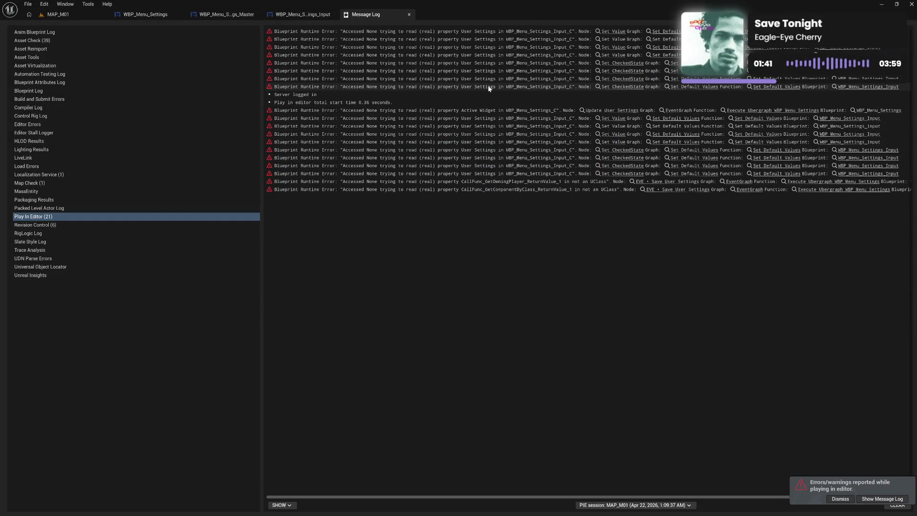
{"action": "left_click", "coordinate": [609, 32]}
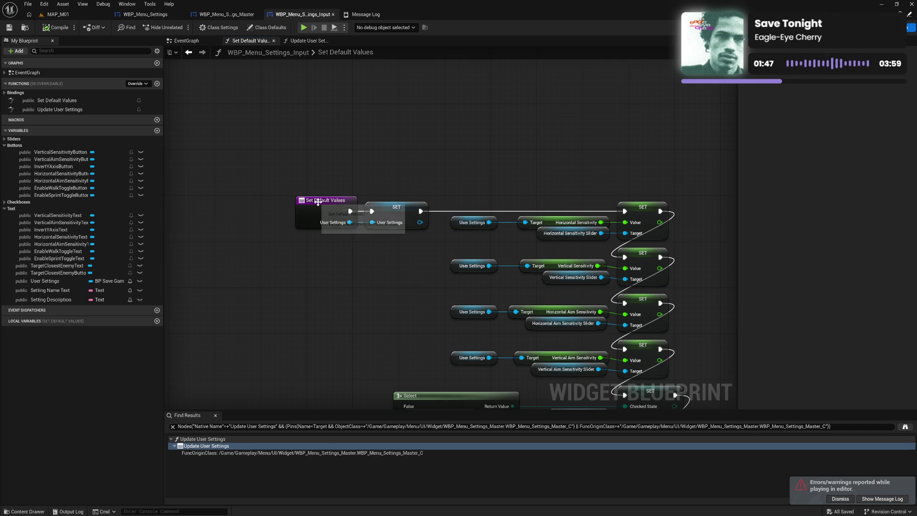
Prefix the master's Set Default Values function with EVE • in WBP_Menu_Settings_Master.
{"action": "left_click", "coordinate": [228, 15]}
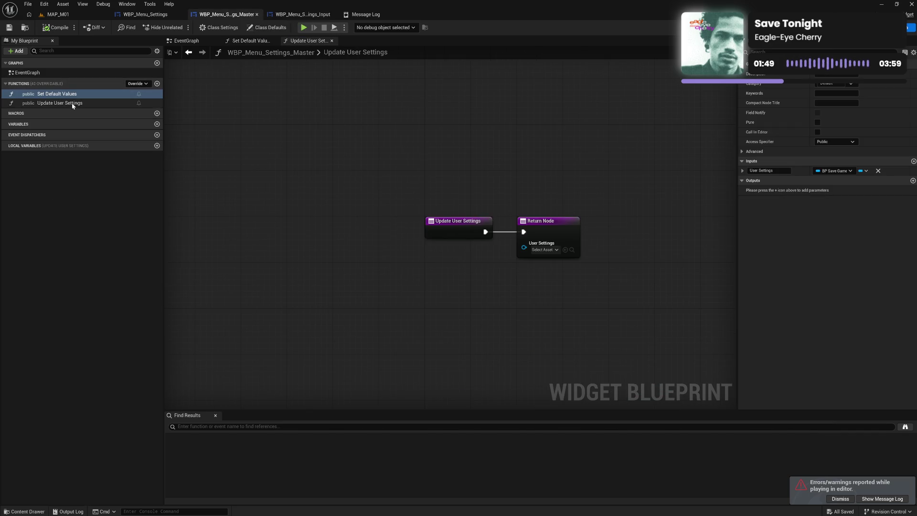
{"action": "left_click", "coordinate": [84, 91]}
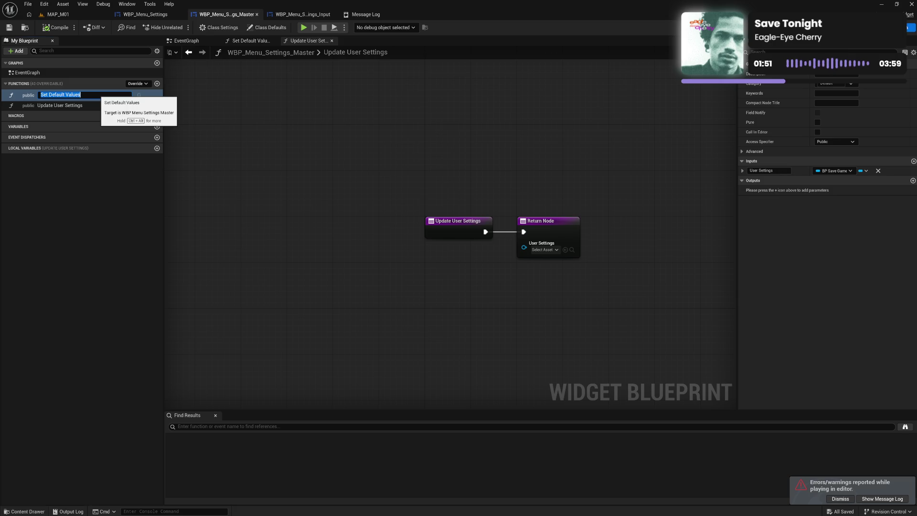
{"action": "key", "text": "Home"}
{"action": "type", "text": "EVE"}
{"action": "key", "text": "Return"}
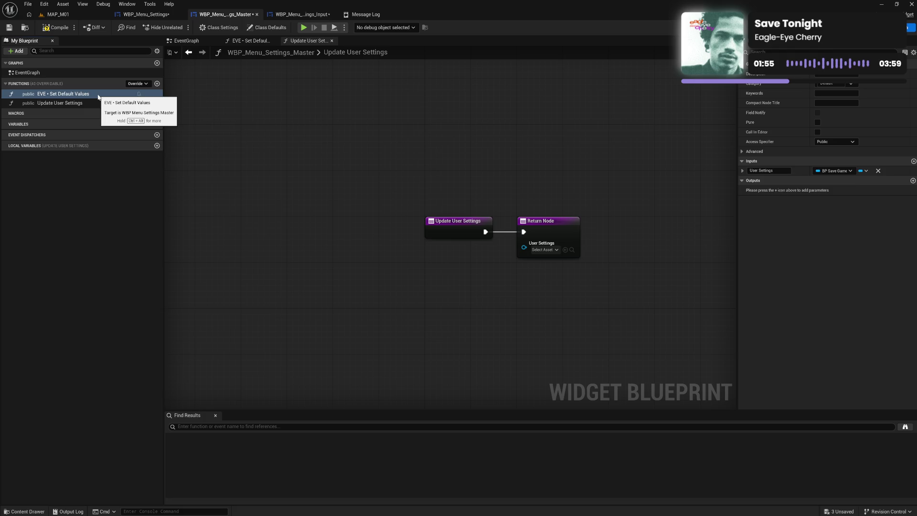
Rename Update User Settings to EVE • Export User Settings, move it first, compile, and view the Message Log.
{"action": "key", "text": "Down"}
{"action": "key", "text": "F2"}
{"action": "key", "text": "Home"}
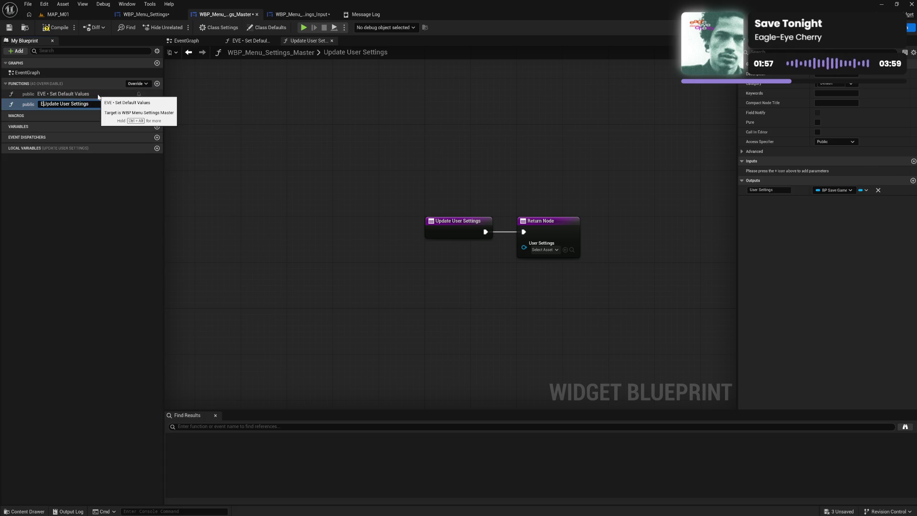
{"action": "type", "text": "• "}
{"action": "type", "text": "Ex"}
{"action": "type", "text": "port"}
{"action": "key", "text": "Return"}
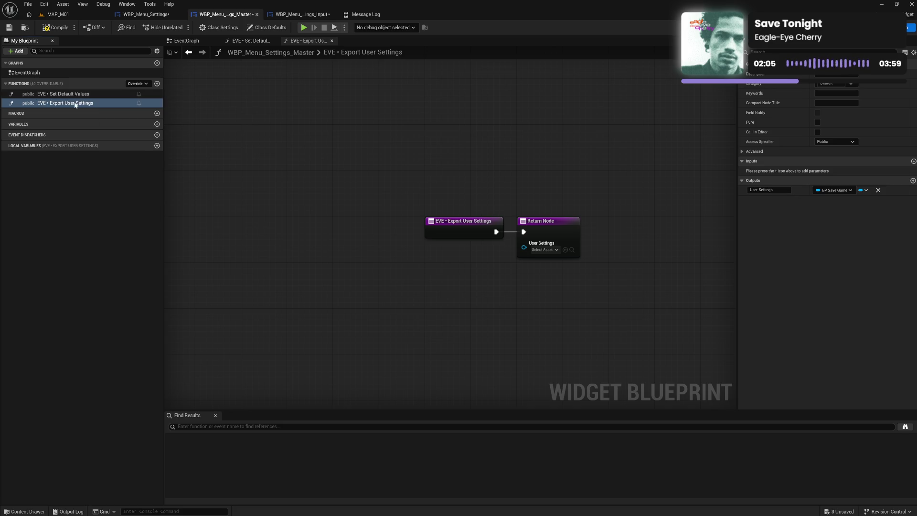
{"action": "left_click_drag", "start_coordinate": [76, 102], "coordinate": [71, 91]}
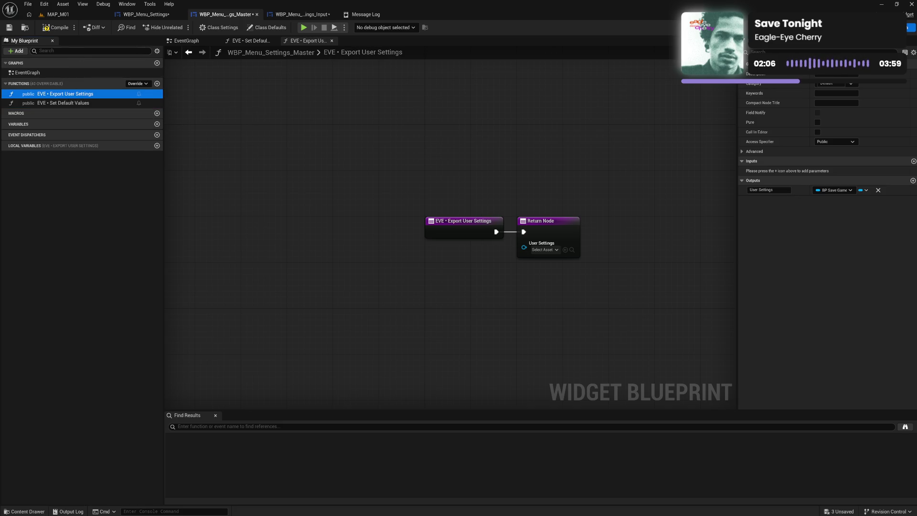
{"action": "left_click", "coordinate": [57, 32]}
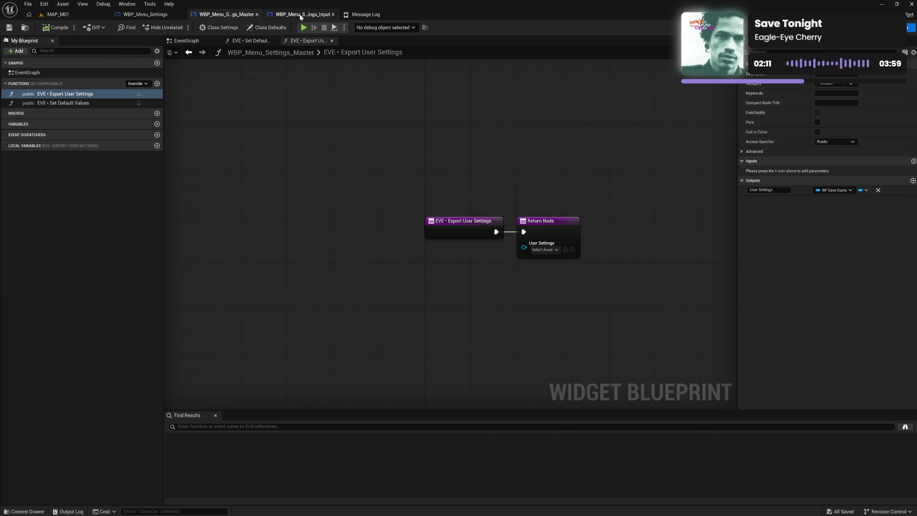
{"action": "left_click", "coordinate": [301, 15]}
{"action": "left_click", "coordinate": [366, 19]}
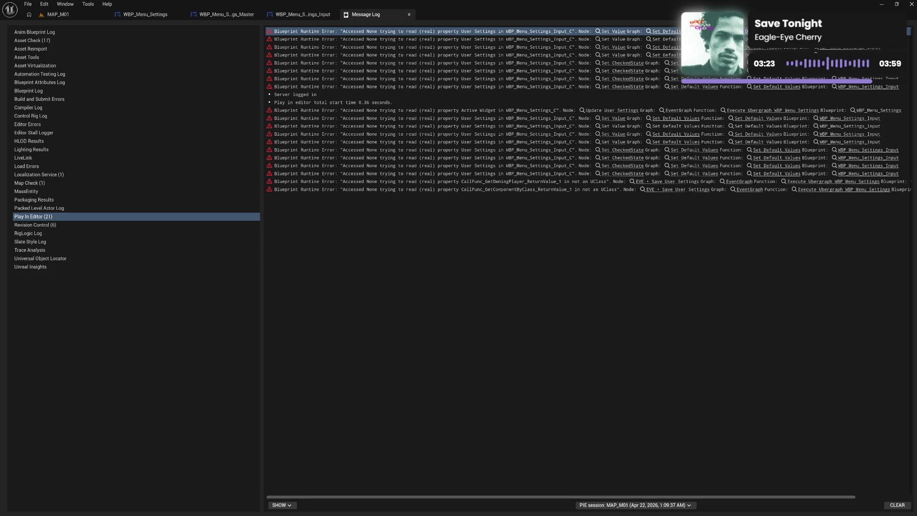
Go back to the master blueprint, then on to WBP_Menu_Settings' event graph.
{"action": "left_click", "coordinate": [228, 15]}
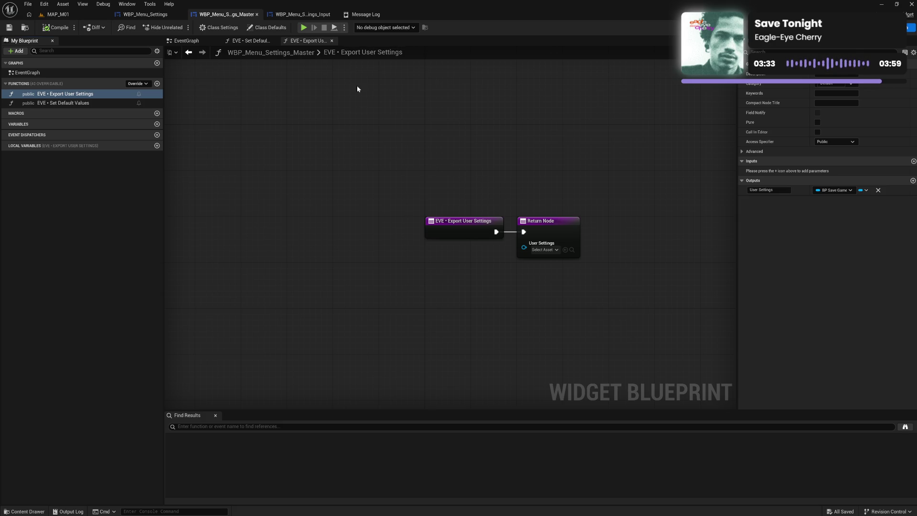
{"action": "left_click", "coordinate": [145, 14]}
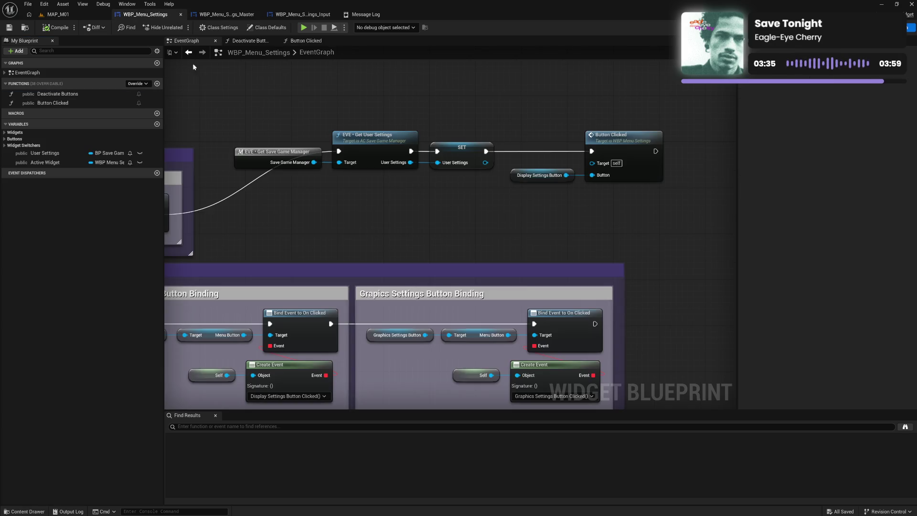
Insert a Print String node between SET and Button Clicked in the execution chain.
{"action": "mouse_move", "coordinate": [309, 203]}
{"action": "left_mouse_down"}
{"action": "mouse_move", "coordinate": [610, 212]}
{"action": "mouse_move", "coordinate": [416, 215]}
{"action": "left_mouse_up"}
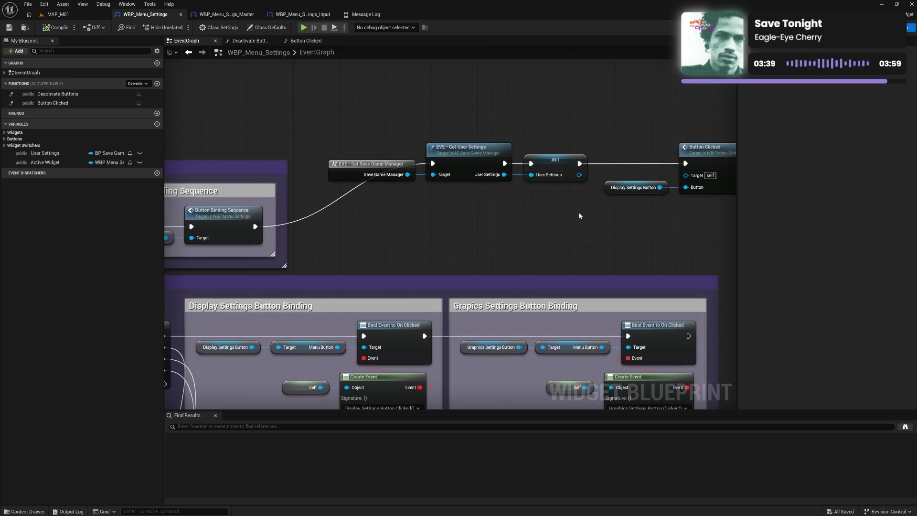
{"action": "left_click_drag", "start_coordinate": [576, 214], "coordinate": [454, 218]}
{"action": "left_click_drag", "start_coordinate": [501, 156], "coordinate": [580, 218]}
{"action": "mouse_move", "coordinate": [576, 164]}
{"action": "left_mouse_down"}
{"action": "mouse_move", "coordinate": [661, 169]}
{"action": "mouse_move", "coordinate": [664, 161]}
{"action": "left_mouse_up"}
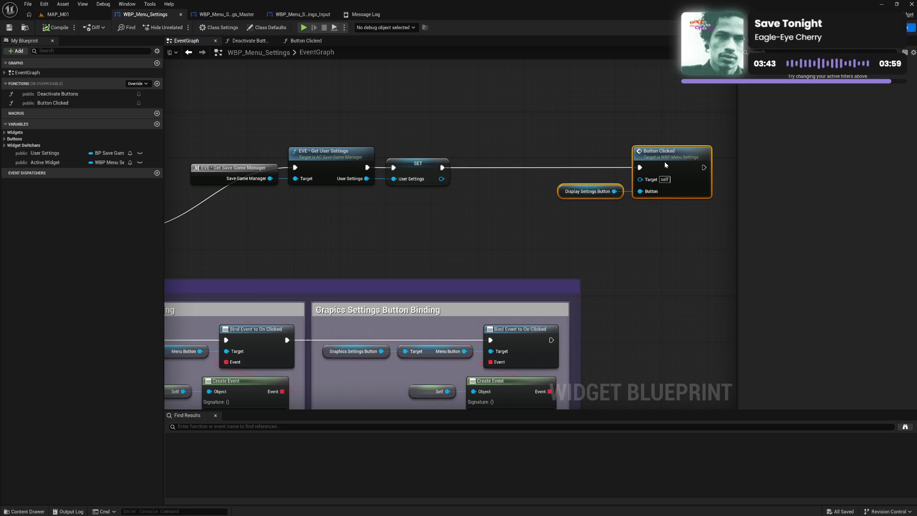
{"action": "right_click", "coordinate": [462, 233]}
{"action": "type", "text": "print"}
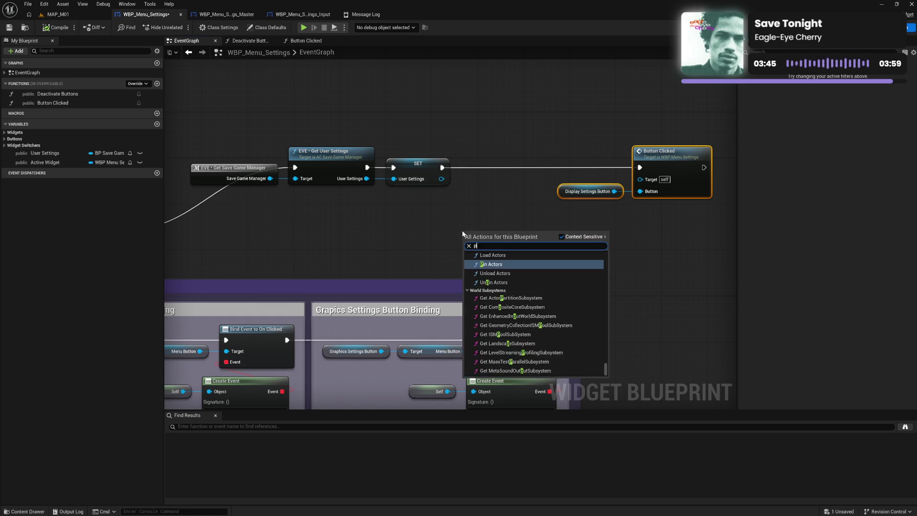
{"action": "key", "text": "Return"}
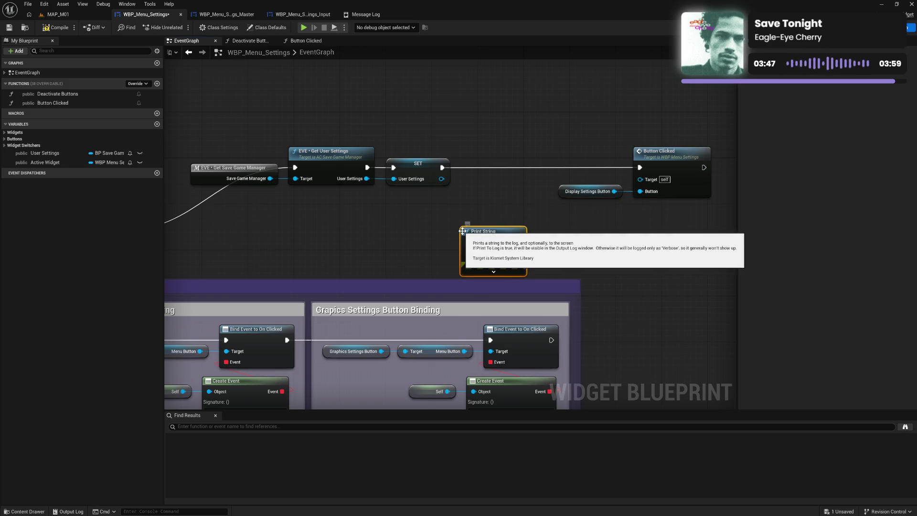
{"action": "mouse_move", "coordinate": [442, 168]}
{"action": "left_mouse_down"}
{"action": "mouse_move", "coordinate": [467, 242]}
{"action": "mouse_move", "coordinate": [592, 203]}
{"action": "mouse_move", "coordinate": [639, 168]}
{"action": "left_mouse_up"}
Add an Is Valid check on User Settings and wire its result into Print String's In String.
{"action": "mouse_move", "coordinate": [441, 179]}
{"action": "left_mouse_down"}
{"action": "mouse_move", "coordinate": [591, 193]}
{"action": "mouse_move", "coordinate": [479, 157]}
{"action": "left_mouse_up"}
{"action": "type", "text": "is val"}
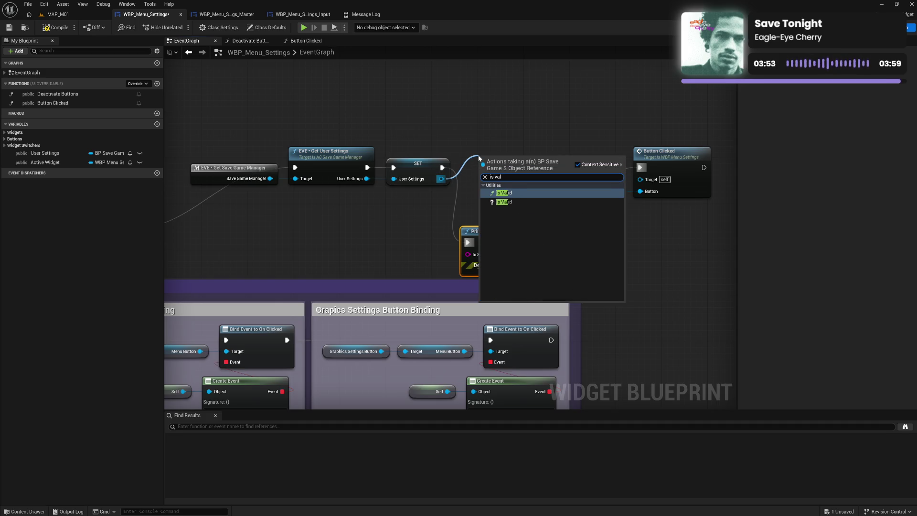
{"action": "key", "text": "Return"}
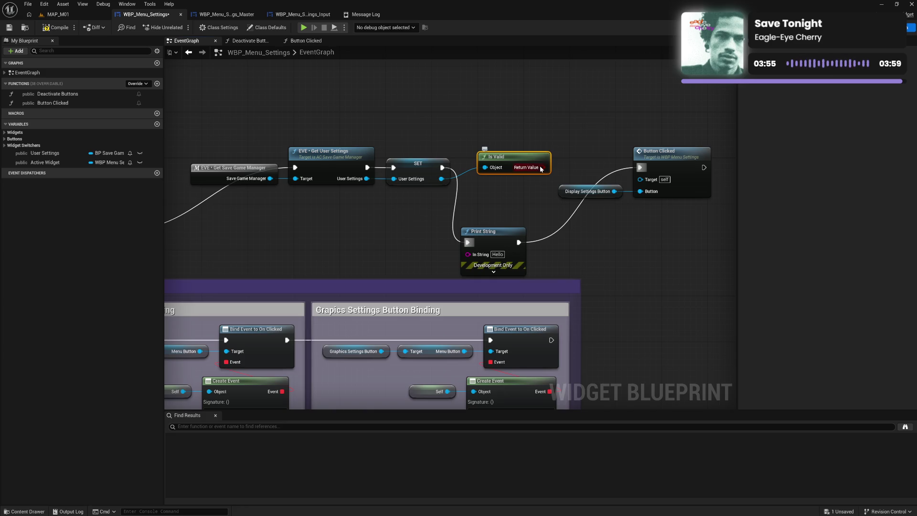
{"action": "mouse_move", "coordinate": [543, 168]}
{"action": "left_mouse_down"}
{"action": "mouse_move", "coordinate": [488, 252]}
{"action": "mouse_move", "coordinate": [469, 254]}
{"action": "left_mouse_up"}
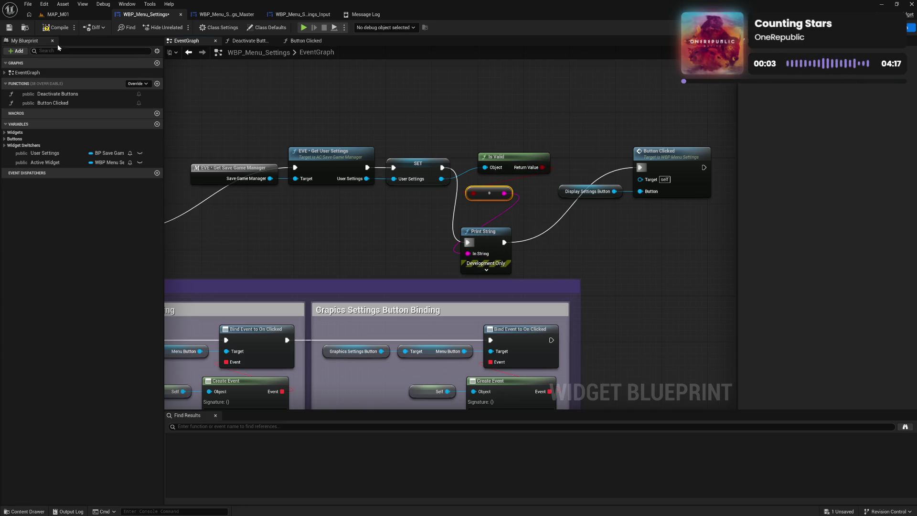
Save, play-test the Settings > Input page, then delete the debug Is Valid and Print String nodes.
{"action": "key", "text": "ctrl+s"}
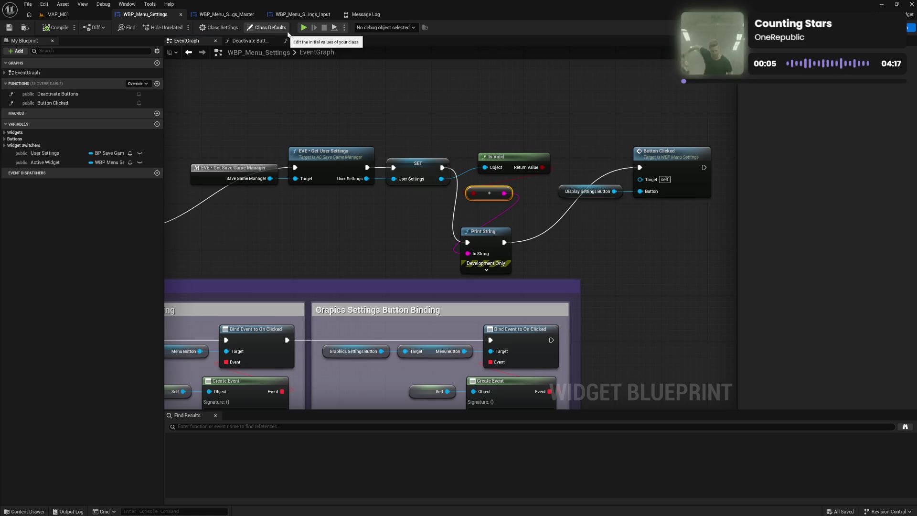
{"action": "left_click", "coordinate": [303, 27]}
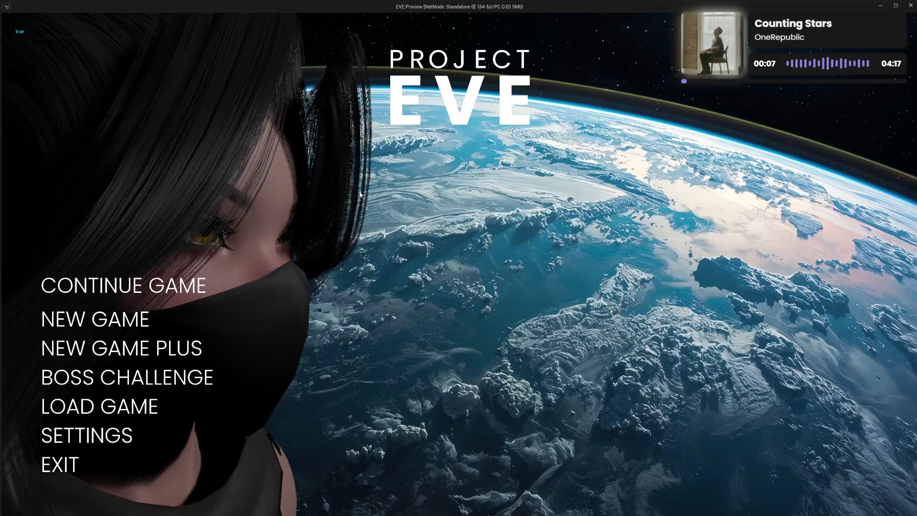
{"action": "left_click", "coordinate": [84, 434]}
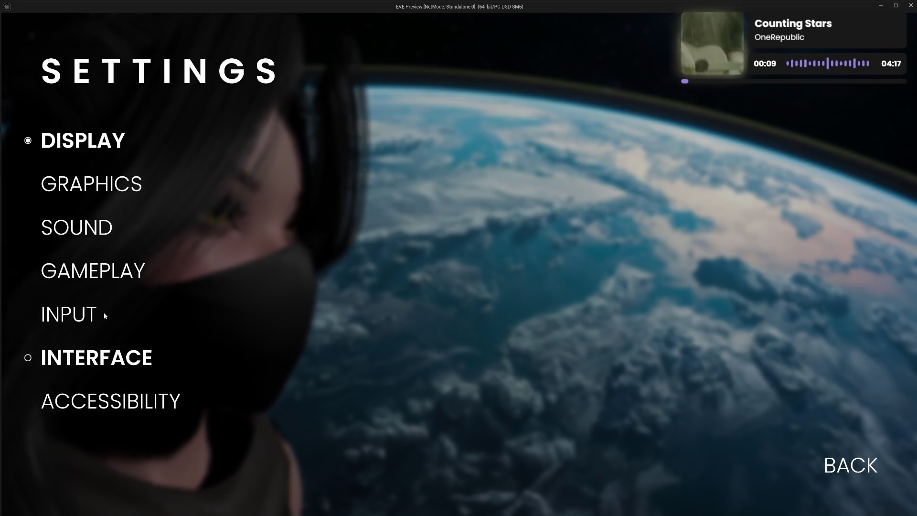
{"action": "left_click", "coordinate": [77, 311]}
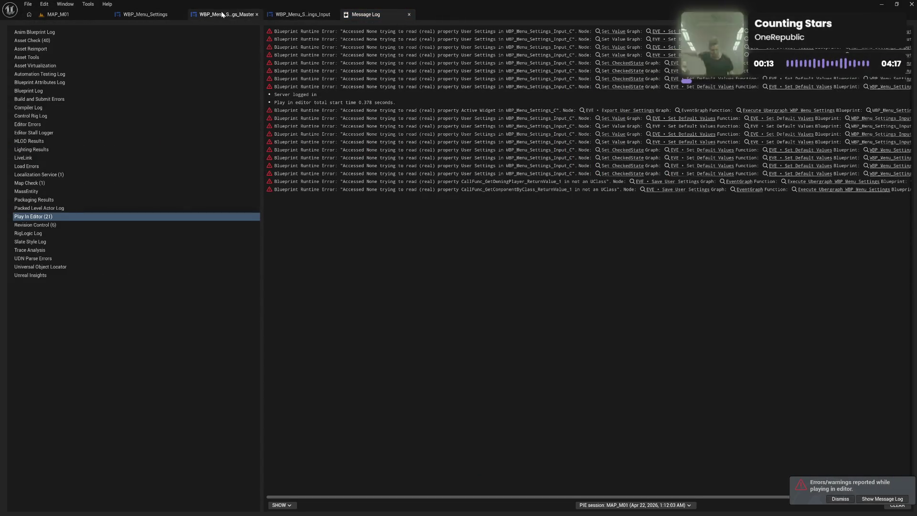
{"action": "left_click", "coordinate": [157, 15]}
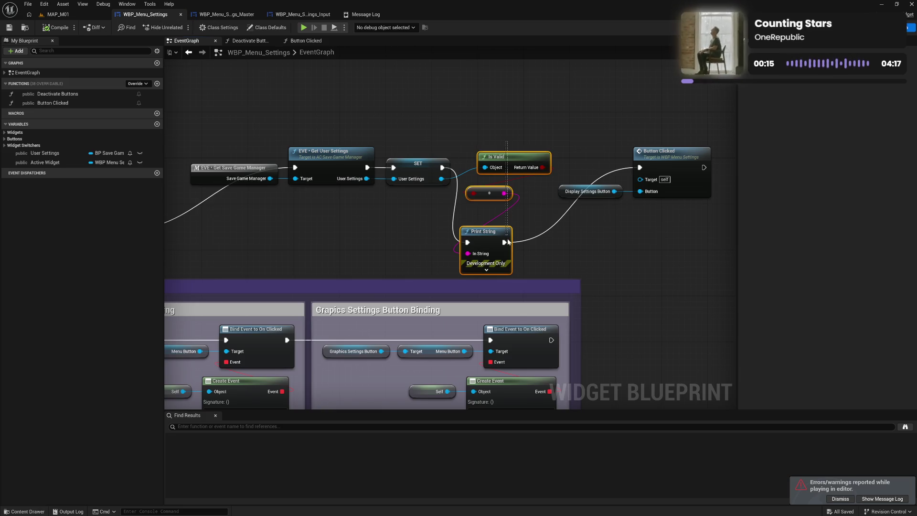
{"action": "key", "text": "Delete"}
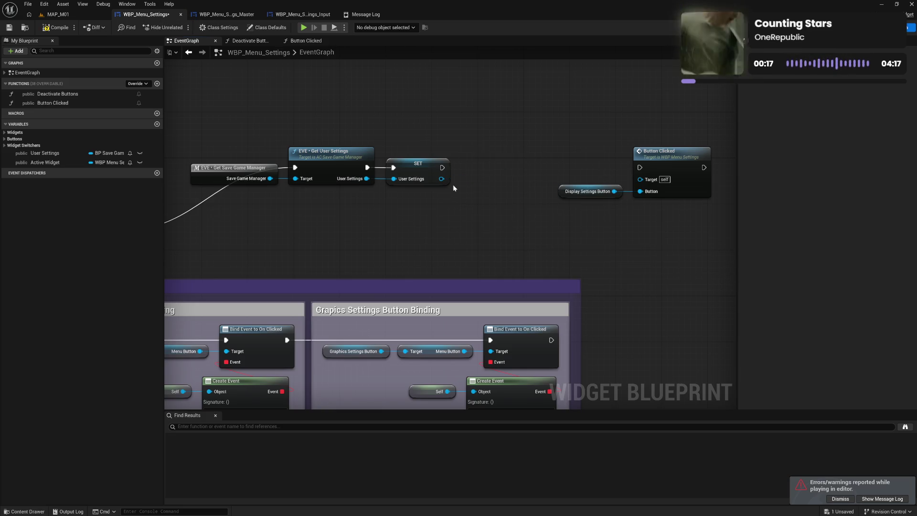
Rewire SET straight into Button Clicked, tidy the nodes, and compile and save WBP_Menu_Settings.
{"action": "mouse_move", "coordinate": [443, 167]}
{"action": "left_mouse_down"}
{"action": "mouse_move", "coordinate": [634, 182]}
{"action": "mouse_move", "coordinate": [639, 168]}
{"action": "left_mouse_up"}
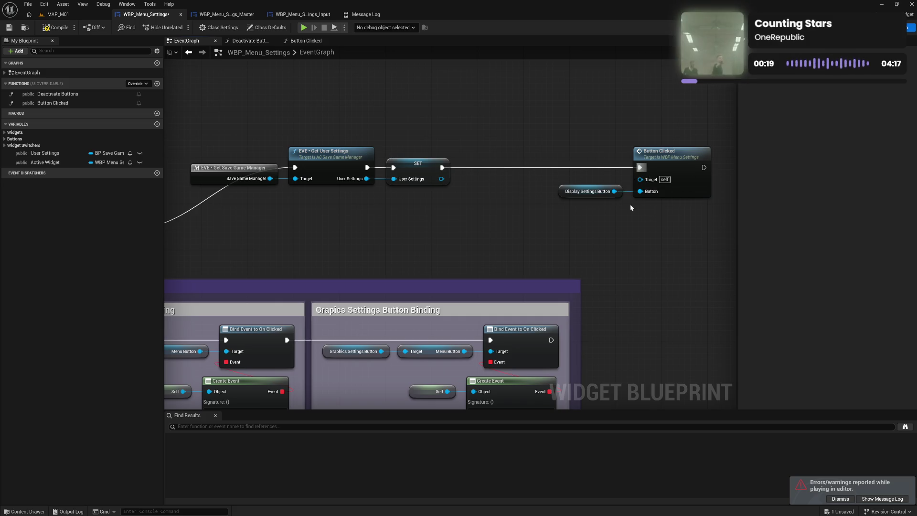
{"action": "left_click_drag", "start_coordinate": [635, 205], "coordinate": [563, 182]}
{"action": "left_click_drag", "start_coordinate": [638, 171], "coordinate": [541, 171]}
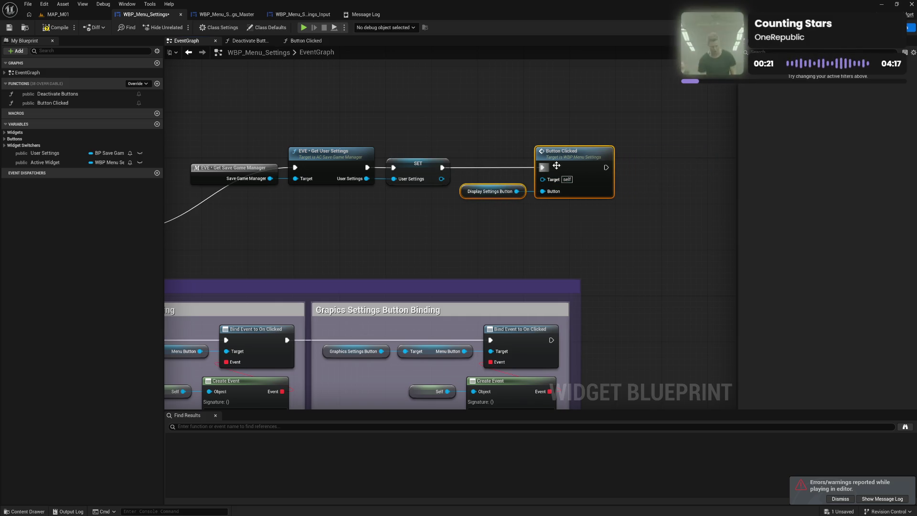
{"action": "left_click", "coordinate": [506, 225]}
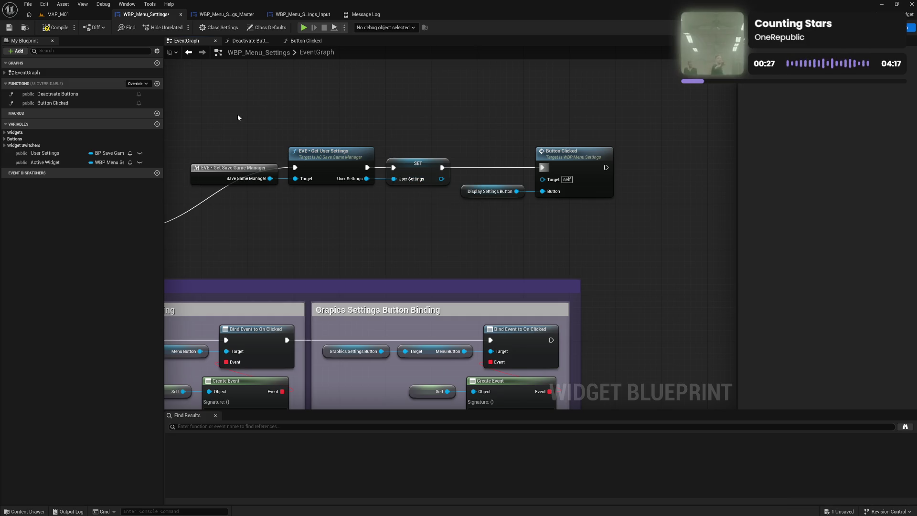
{"action": "left_click_drag", "start_coordinate": [236, 114], "coordinate": [401, 119]}
{"action": "left_click", "coordinate": [48, 30]}
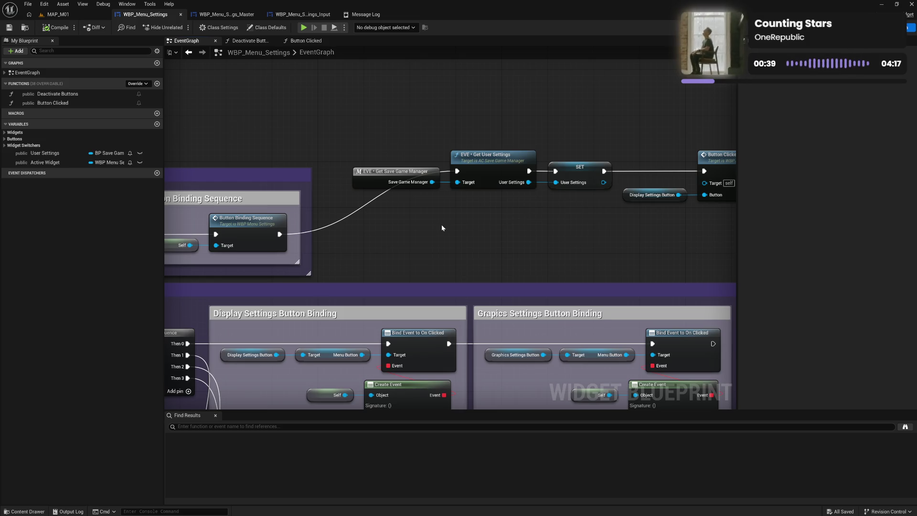
Add an Is Valid node on Export User Settings' User Settings output, placed beside the export.
{"action": "mouse_move", "coordinate": [523, 214]}
{"action": "left_mouse_down"}
{"action": "mouse_move", "coordinate": [532, 214]}
{"action": "mouse_move", "coordinate": [534, 184]}
{"action": "mouse_move", "coordinate": [510, 259]}
{"action": "mouse_move", "coordinate": [587, 188]}
{"action": "mouse_move", "coordinate": [471, 252]}
{"action": "mouse_move", "coordinate": [538, 262]}
{"action": "mouse_move", "coordinate": [609, 256]}
{"action": "left_mouse_up"}
{"action": "scroll", "coordinate": [510, 260], "scroll_direction": "down", "scroll_amount": 1}
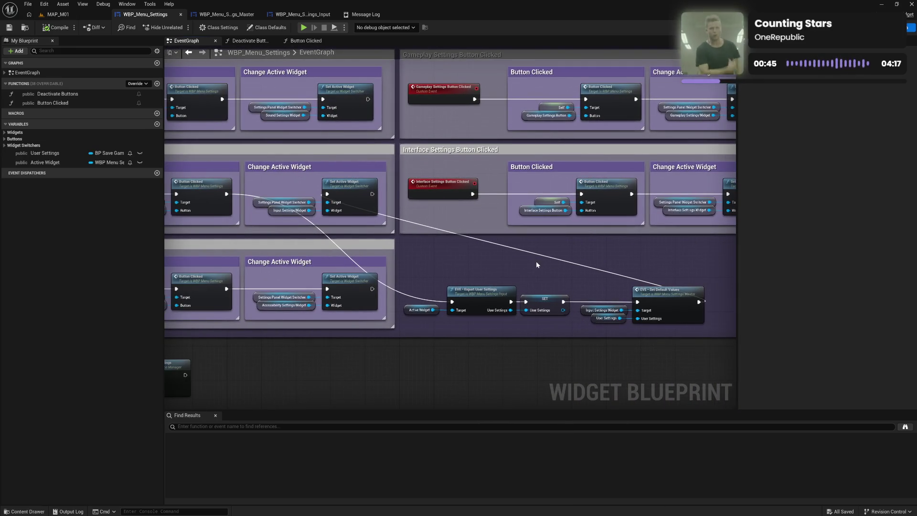
{"action": "mouse_move", "coordinate": [535, 261]}
{"action": "left_mouse_down"}
{"action": "mouse_move", "coordinate": [624, 251]}
{"action": "mouse_move", "coordinate": [595, 235]}
{"action": "mouse_move", "coordinate": [605, 241]}
{"action": "left_mouse_up"}
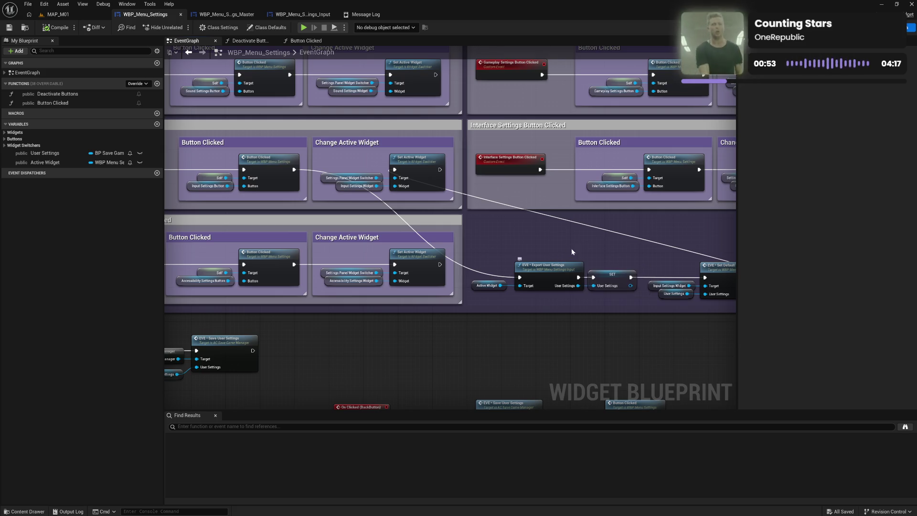
{"action": "left_click_drag", "start_coordinate": [578, 285], "coordinate": [586, 324]}
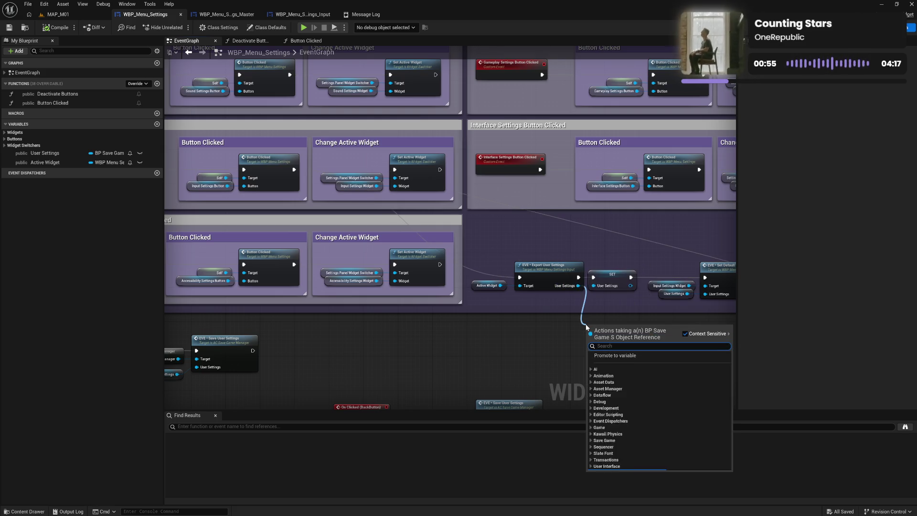
{"action": "type", "text": "is vali"}
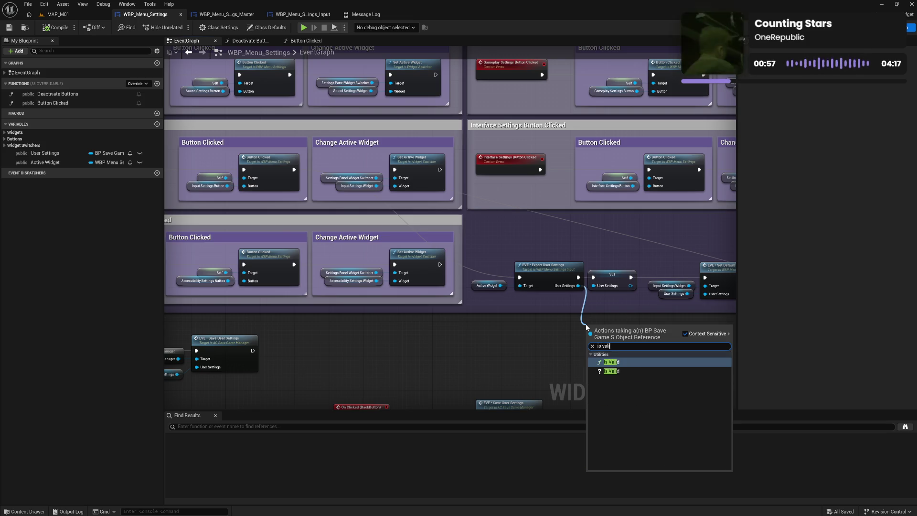
{"action": "left_click", "coordinate": [611, 371]}
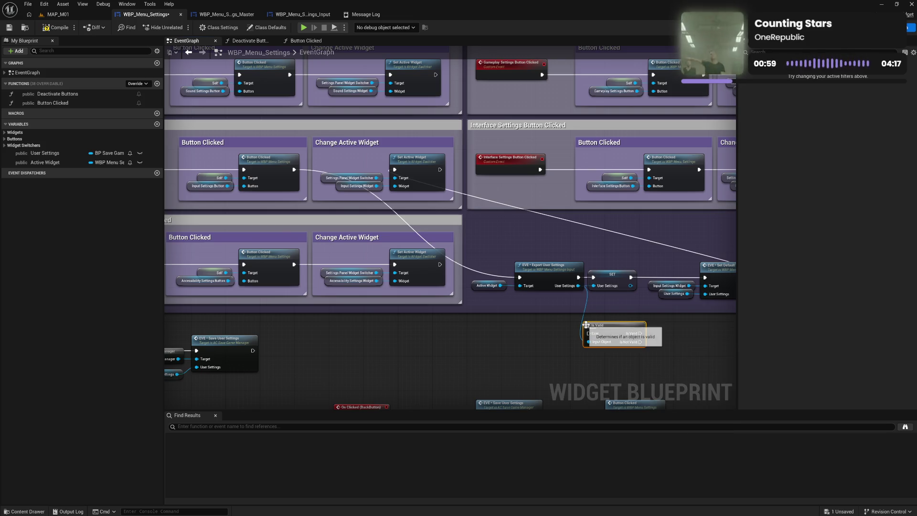
{"action": "left_click_drag", "start_coordinate": [605, 330], "coordinate": [596, 308]}
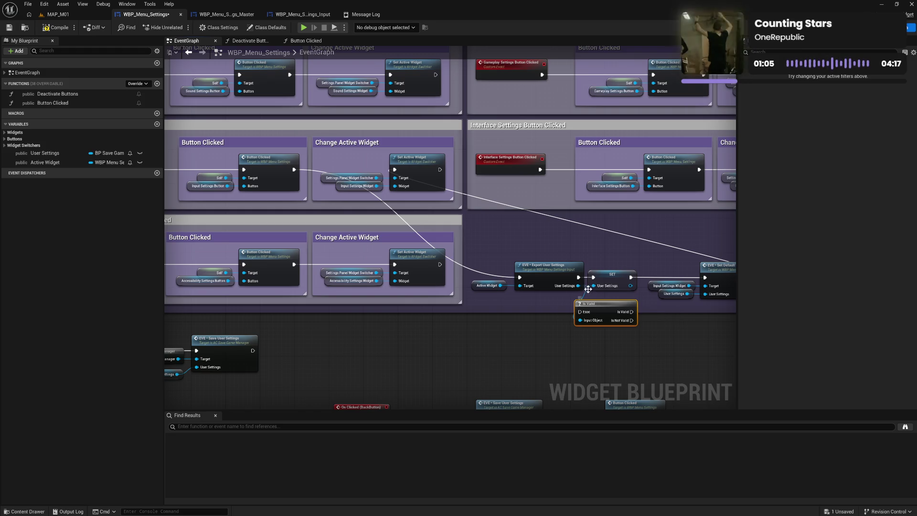
Feed the export's execution into Is Valid and connect Is Not Valid to EVE Set Default Values.
{"action": "mouse_move", "coordinate": [579, 277]}
{"action": "left_mouse_down"}
{"action": "mouse_move", "coordinate": [580, 311]}
{"action": "mouse_move", "coordinate": [594, 277]}
{"action": "left_mouse_up"}
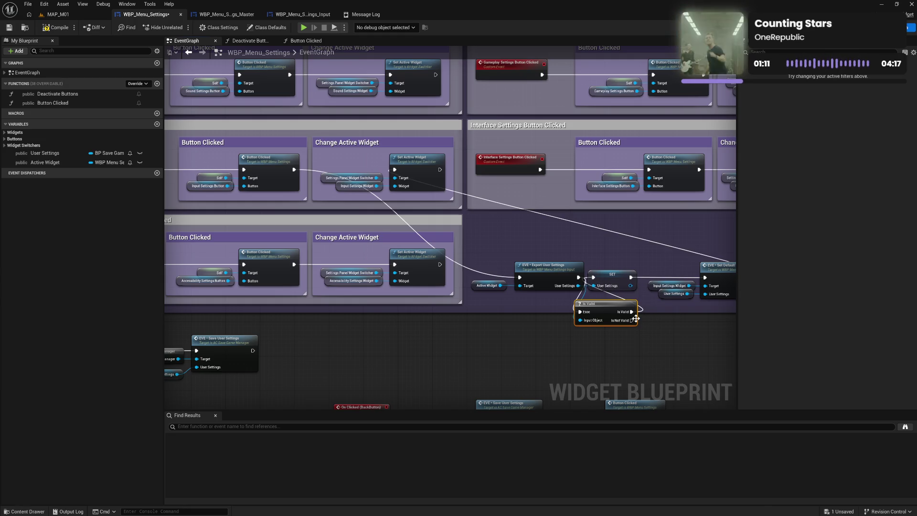
{"action": "left_click_drag", "start_coordinate": [632, 320], "coordinate": [704, 283]}
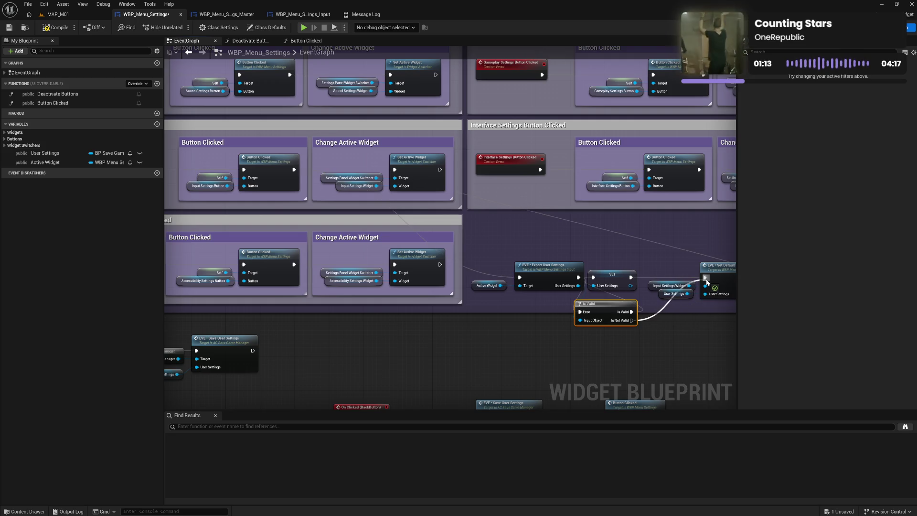
{"action": "left_click_drag", "start_coordinate": [704, 338], "coordinate": [584, 343]}
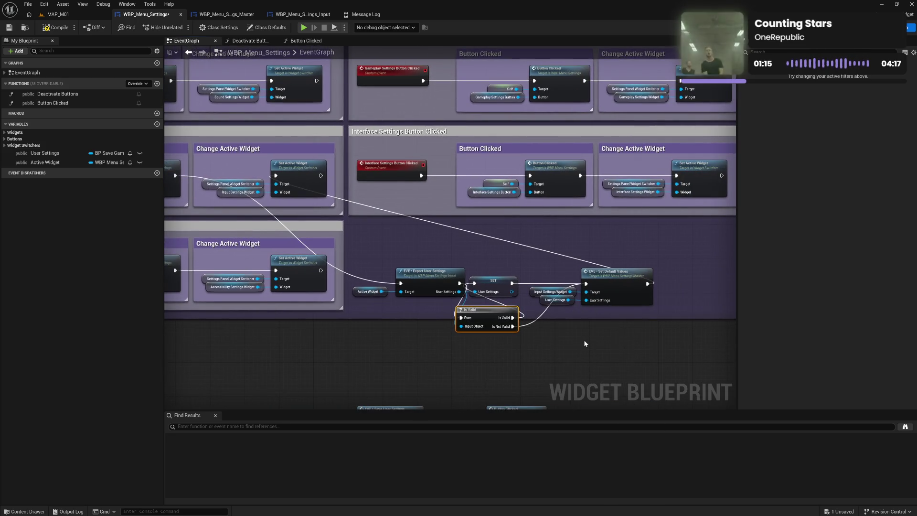
Compile the WBP_Menu_Settings blueprint.
{"action": "left_click", "coordinate": [56, 28]}
{"action": "left_click", "coordinate": [57, 14]}
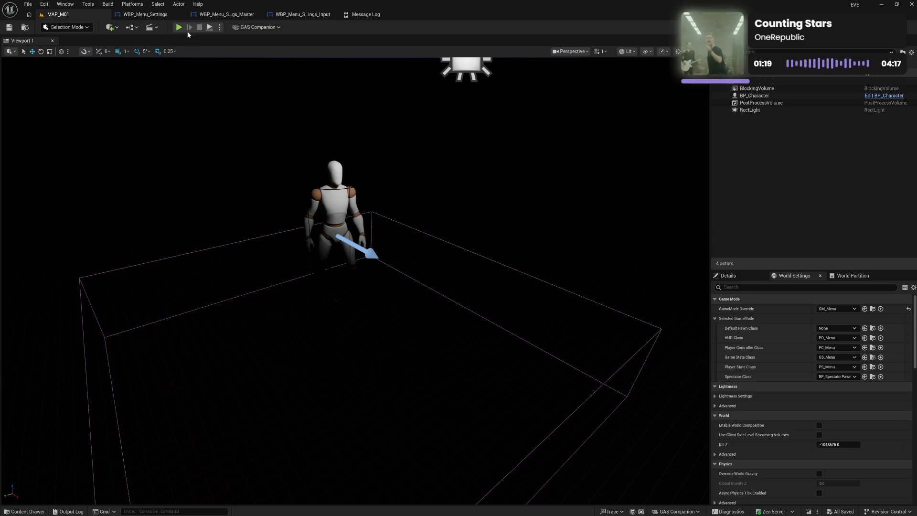
{"action": "left_click", "coordinate": [160, 15]}
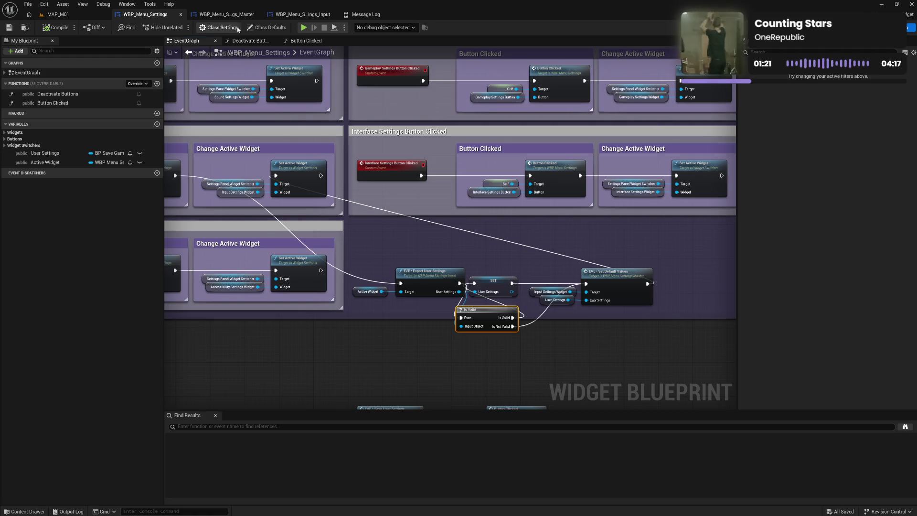
Play-test the game, enabling Sprint Toggle on the Input settings page, then quit the preview.
{"action": "left_click", "coordinate": [304, 27]}
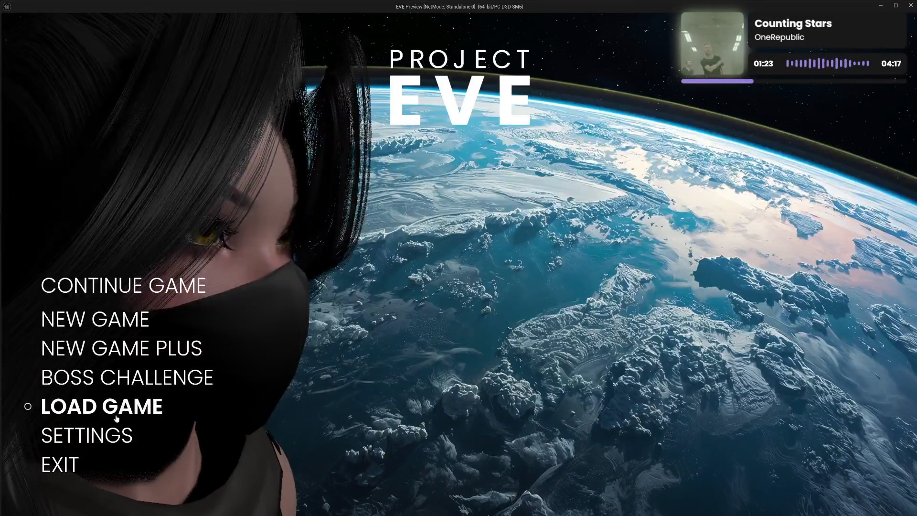
{"action": "left_click", "coordinate": [116, 432]}
{"action": "left_click", "coordinate": [84, 314]}
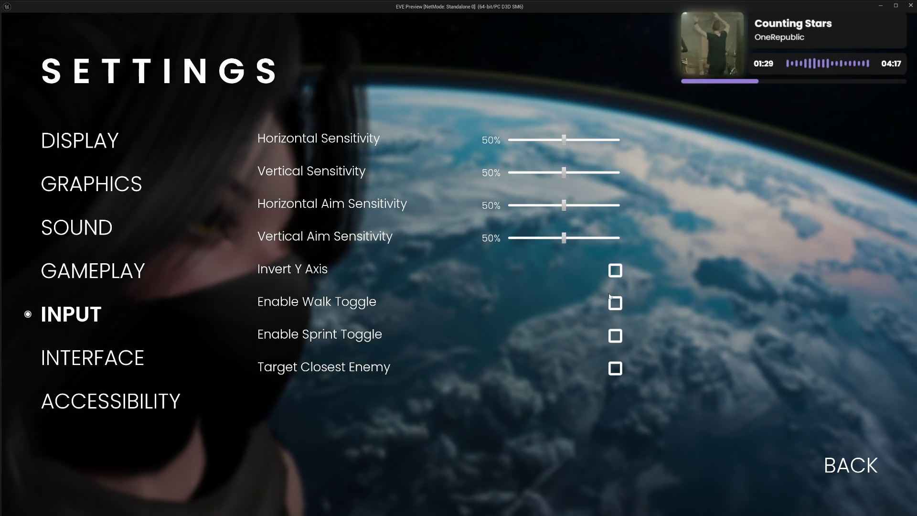
{"action": "left_click", "coordinate": [616, 336]}
{"action": "left_click", "coordinate": [836, 472]}
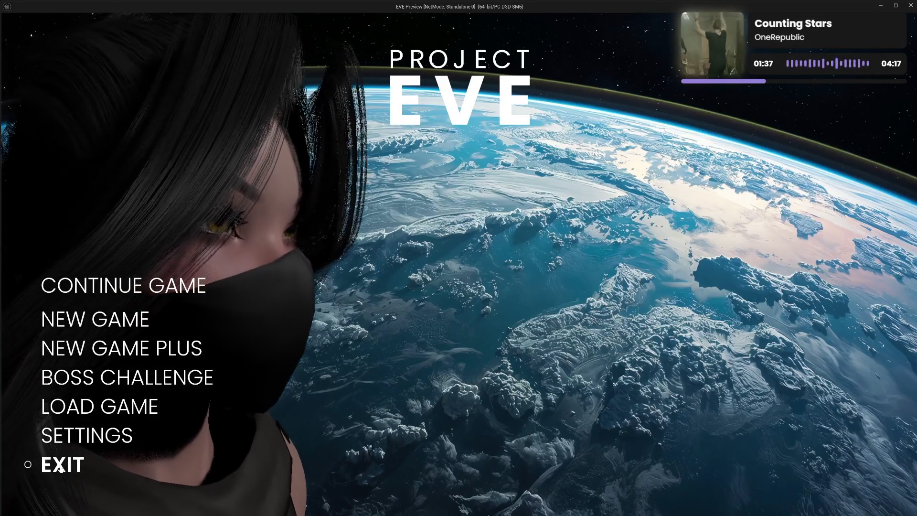
{"action": "left_click", "coordinate": [60, 467]}
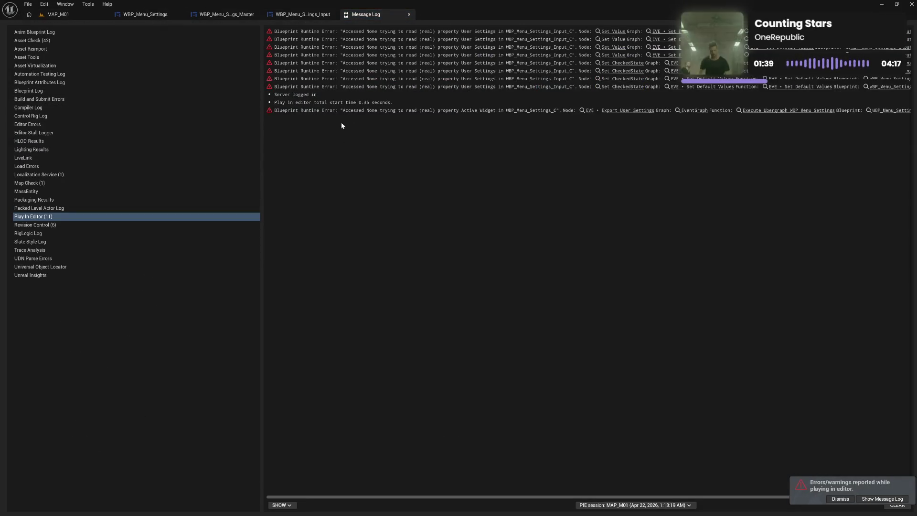
Locate the failing Set Value node, reposition Set Default Values and SET, and compile WBP_Menu_Settings_Input.
{"action": "left_click", "coordinate": [614, 32]}
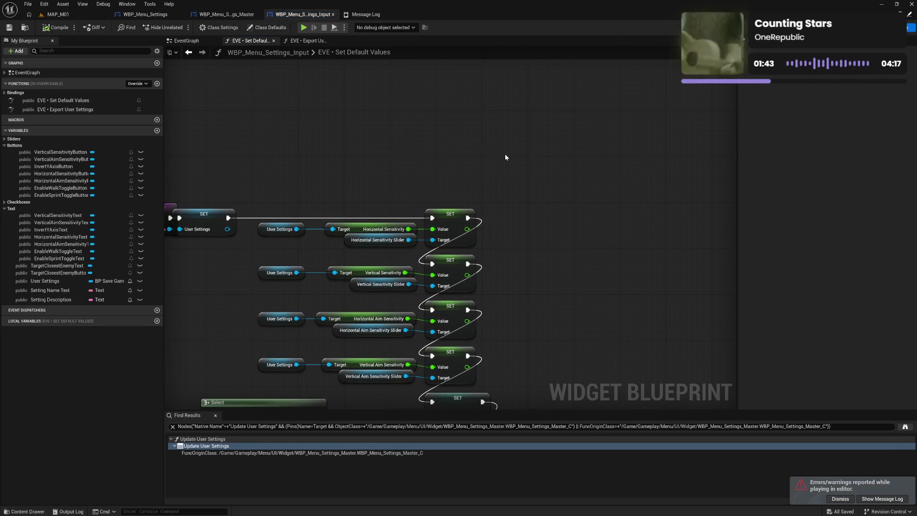
{"action": "left_click", "coordinate": [368, 18]}
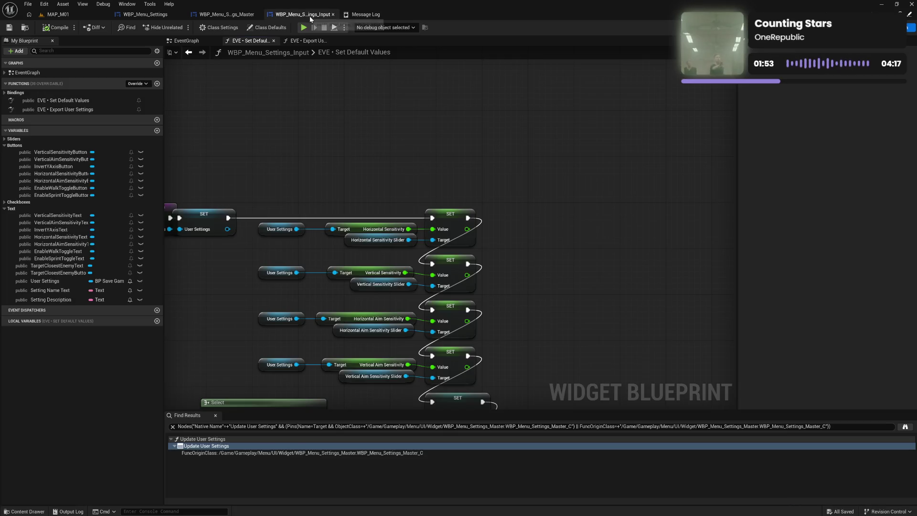
{"action": "left_click", "coordinate": [310, 15]}
{"action": "left_click_drag", "start_coordinate": [361, 156], "coordinate": [512, 117]}
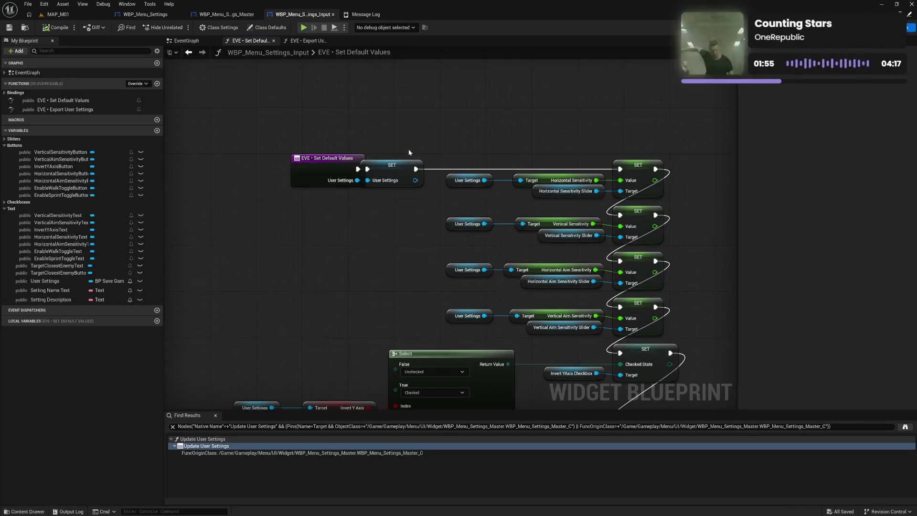
{"action": "left_click_drag", "start_coordinate": [329, 172], "coordinate": [310, 170]}
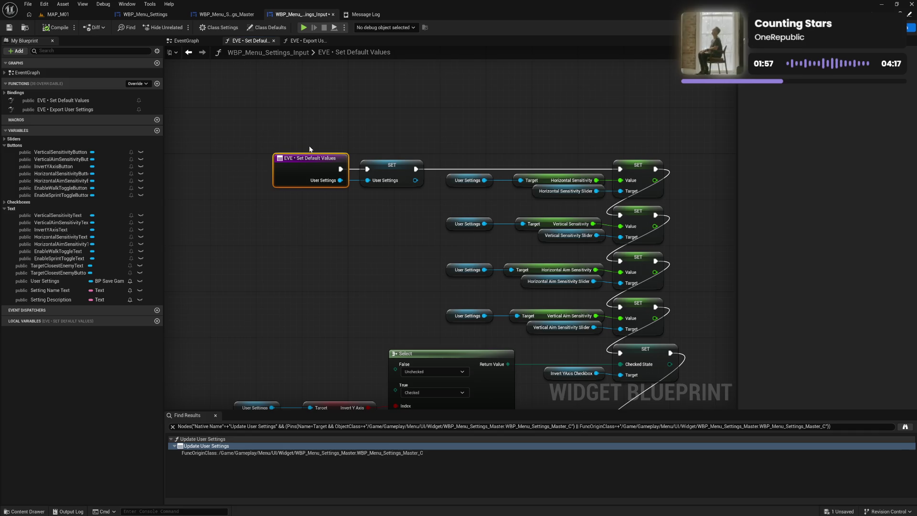
{"action": "left_click_drag", "start_coordinate": [371, 178], "coordinate": [408, 177]}
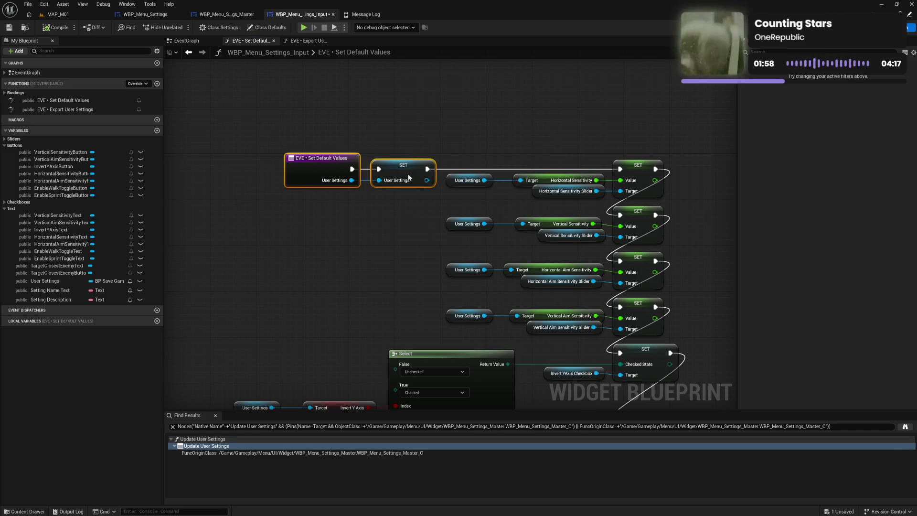
{"action": "left_click", "coordinate": [399, 139]}
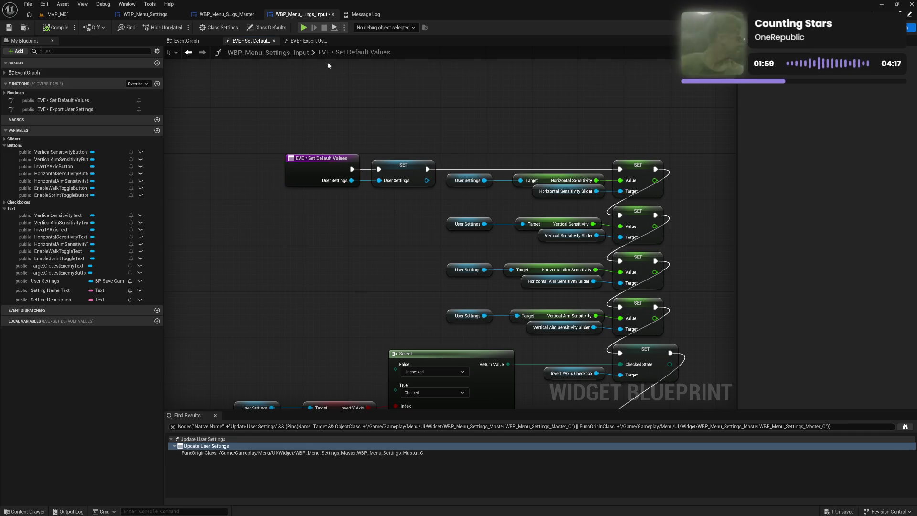
{"action": "left_click", "coordinate": [67, 30]}
In WBP_Menu_Settings, move EVE Export User Settings down beside the Is Valid node.
{"action": "left_click", "coordinate": [155, 16]}
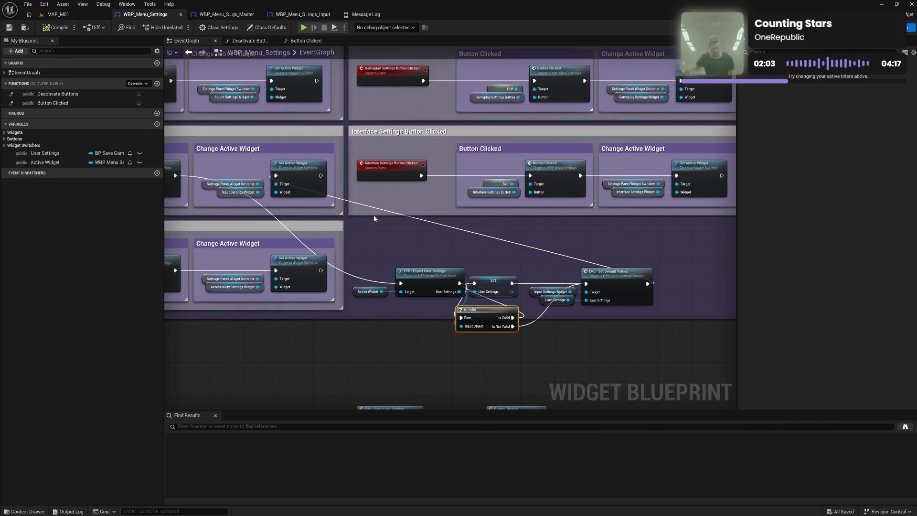
{"action": "left_click", "coordinate": [414, 231]}
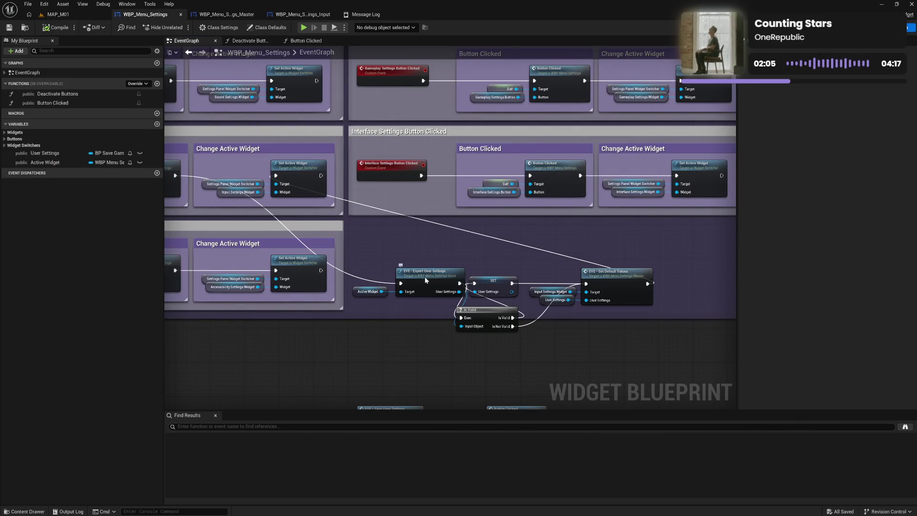
{"action": "mouse_move", "coordinate": [425, 280]}
{"action": "left_mouse_down"}
{"action": "mouse_move", "coordinate": [400, 310]}
{"action": "mouse_move", "coordinate": [410, 310]}
{"action": "left_mouse_up"}
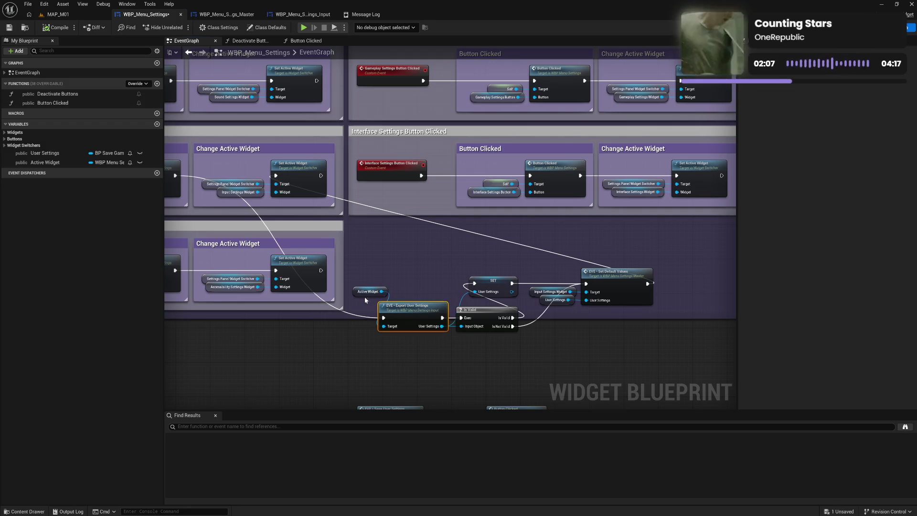